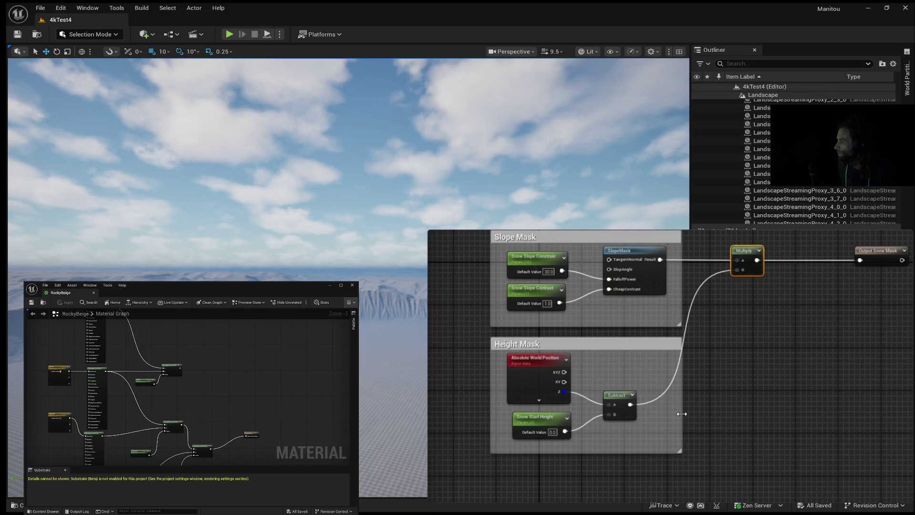
Step: Widen the Height Mask comment and run the Subtract output through a new Saturate node
{"action": "left_click_drag", "start_coordinate": [681, 413], "coordinate": [742, 416]}
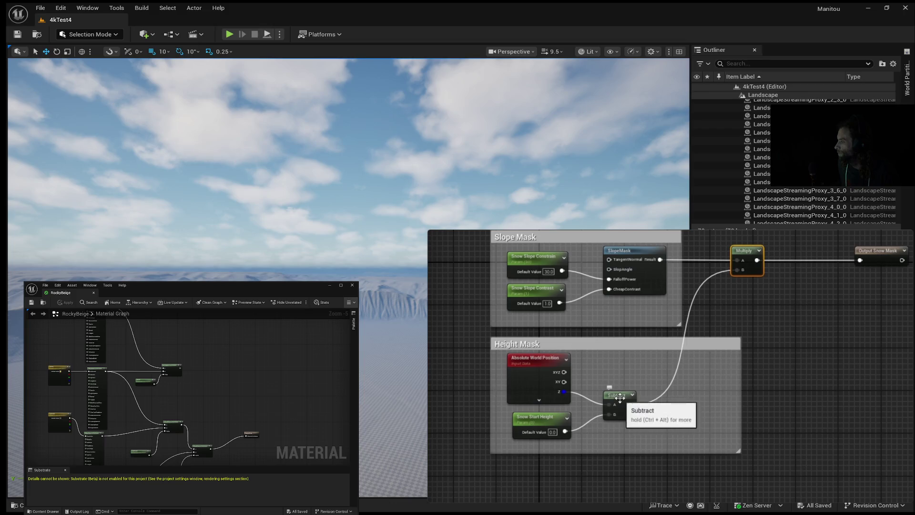
{"action": "left_click_drag", "start_coordinate": [634, 406], "coordinate": [670, 403]}
{"action": "type", "text": "sat"}
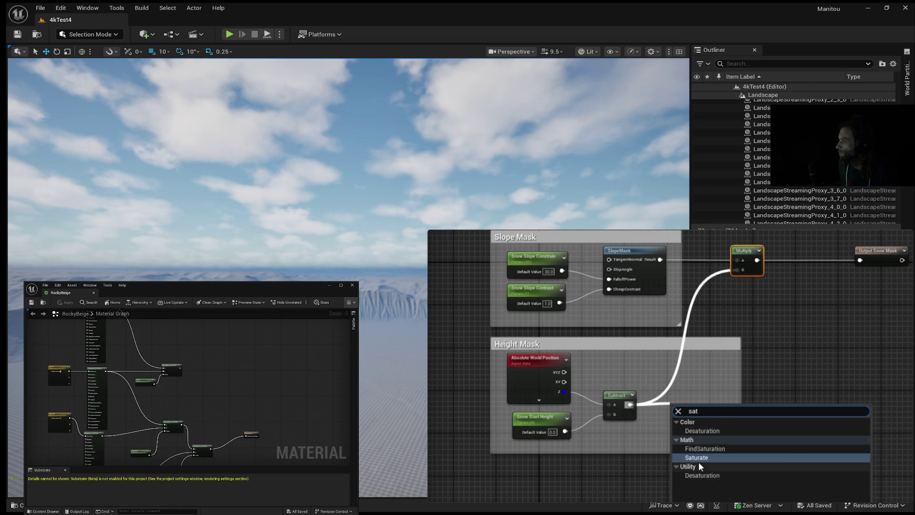
{"action": "left_click", "coordinate": [699, 459]}
{"action": "left_click_drag", "start_coordinate": [688, 408], "coordinate": [690, 396]}
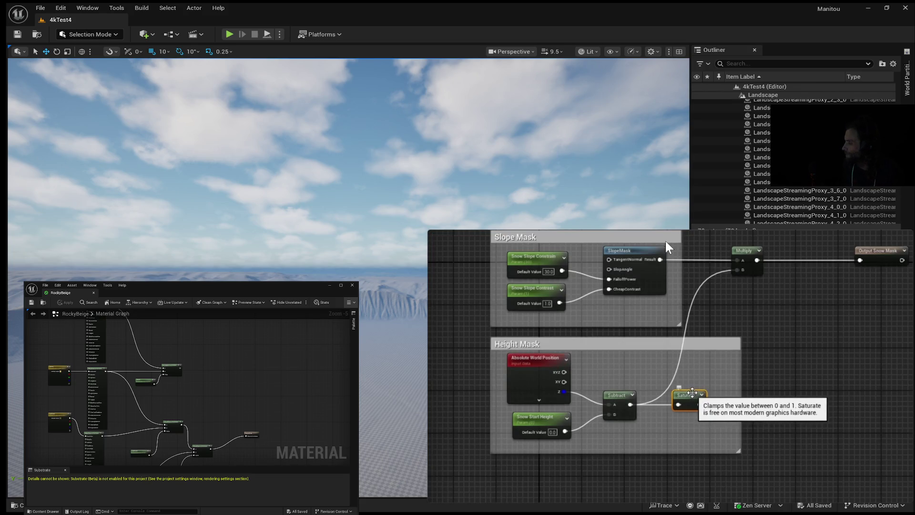
{"action": "mouse_move", "coordinate": [720, 271]}
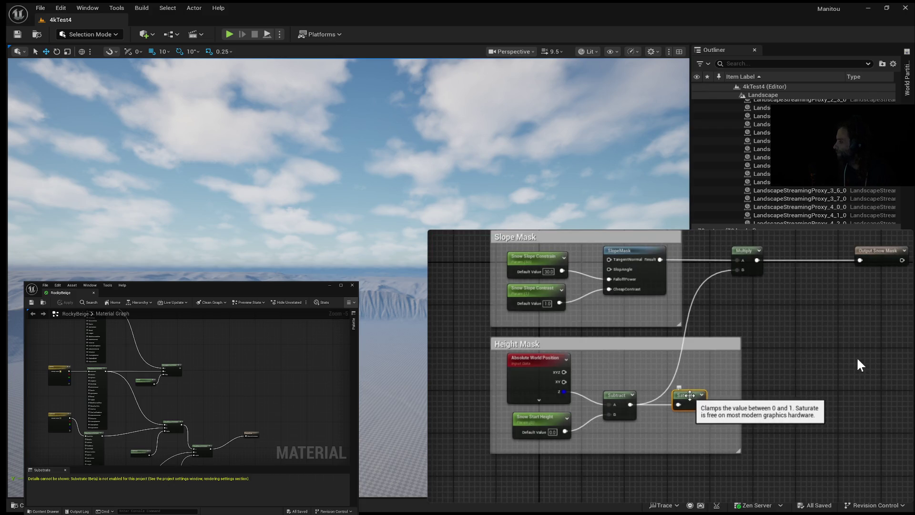
{"action": "mouse_move", "coordinate": [858, 365]}
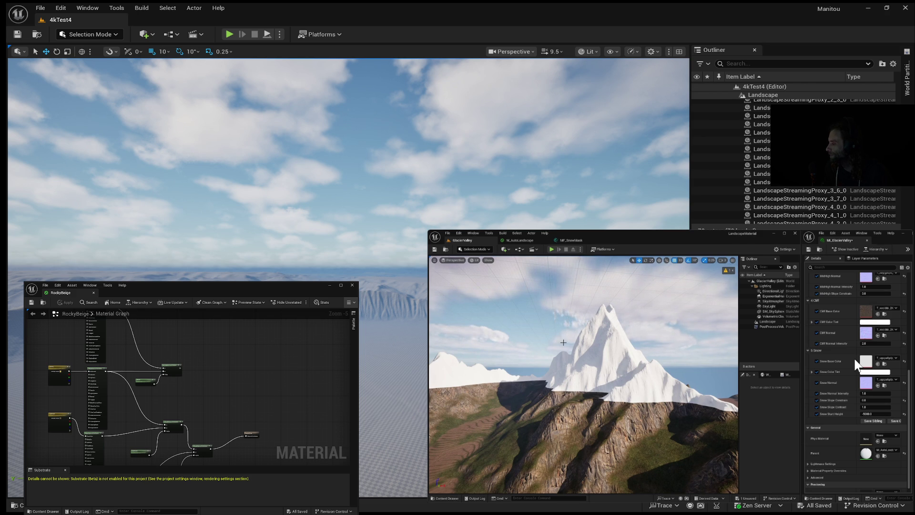
Step: Open the MF_SnowMask material function graph
{"action": "left_click", "coordinate": [572, 242]}
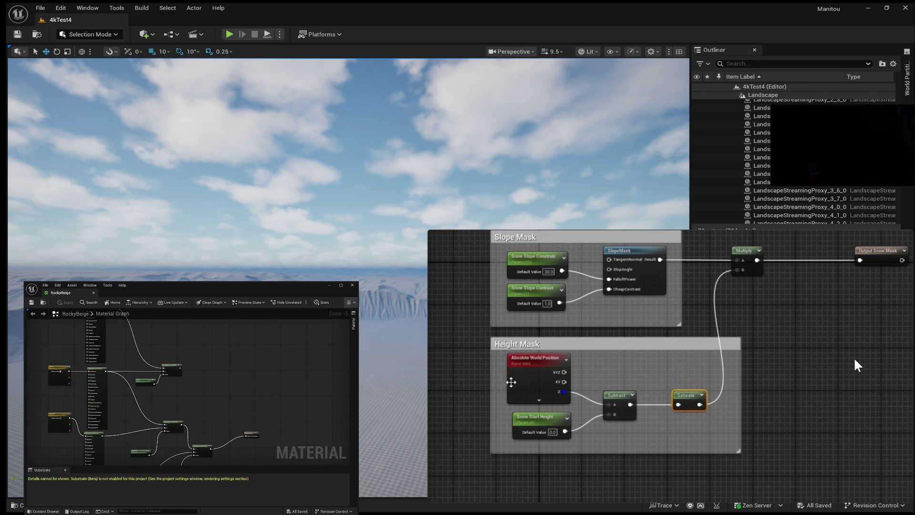
Step: Make room in the Height Mask box and insert a Divide node between Subtract and Saturate
{"action": "left_click_drag", "start_coordinate": [489, 398], "coordinate": [424, 399]}
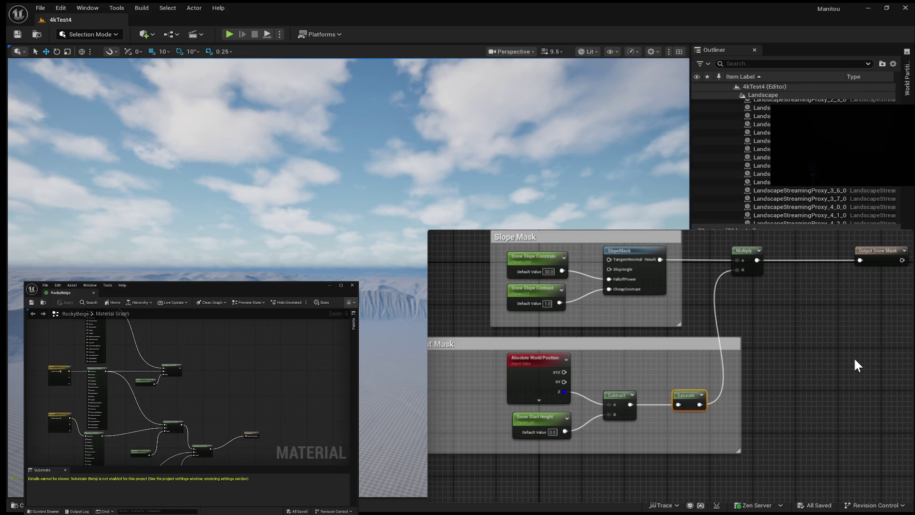
{"action": "left_click_drag", "start_coordinate": [479, 365], "coordinate": [617, 439]}
{"action": "mouse_move", "coordinate": [619, 401]}
{"action": "left_mouse_down"}
{"action": "mouse_move", "coordinate": [536, 398]}
{"action": "mouse_move", "coordinate": [548, 407]}
{"action": "mouse_move", "coordinate": [600, 409]}
{"action": "left_mouse_up"}
{"action": "type", "text": "div"}
{"action": "left_click", "coordinate": [633, 436]}
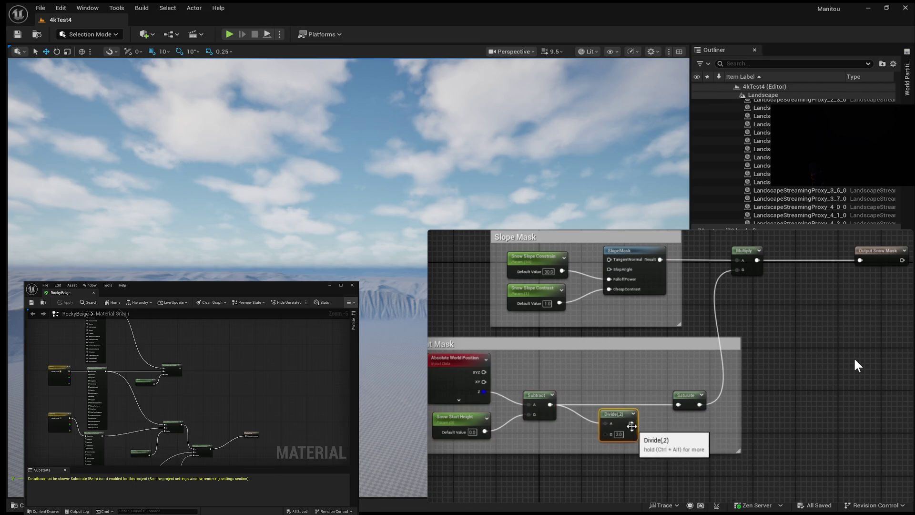
{"action": "mouse_move", "coordinate": [631, 423]}
{"action": "left_mouse_down"}
{"action": "mouse_move", "coordinate": [679, 402]}
{"action": "mouse_move", "coordinate": [609, 400]}
{"action": "mouse_move", "coordinate": [760, 427]}
{"action": "mouse_move", "coordinate": [762, 462]}
{"action": "left_mouse_up"}
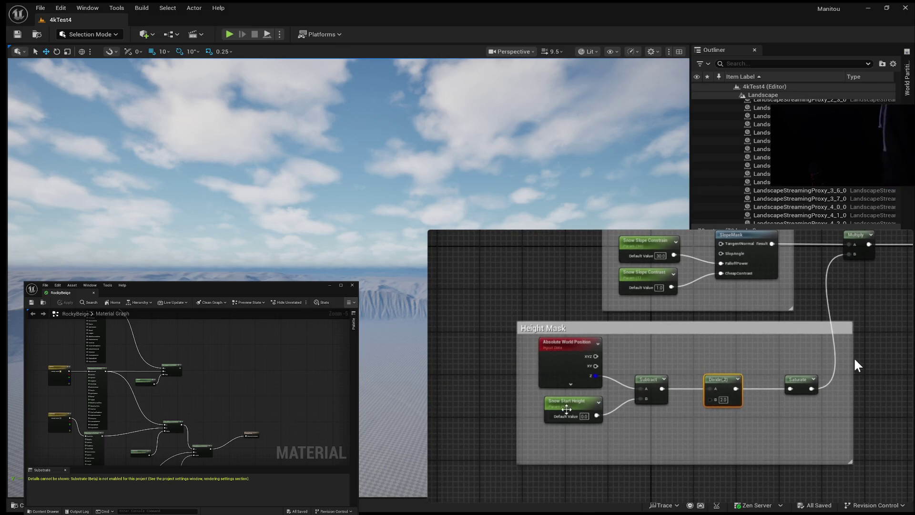
{"action": "left_click", "coordinate": [566, 403]}
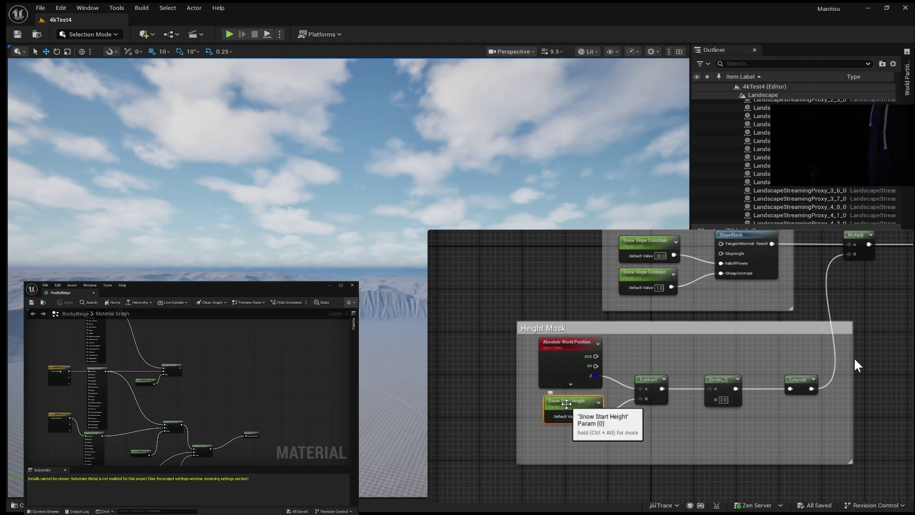
Step: Duplicate the Snow Start Height parameter and rename the copy to Snow Transition
{"action": "key", "text": "ctrl+d"}
{"action": "left_click_drag", "start_coordinate": [664, 425], "coordinate": [672, 422]}
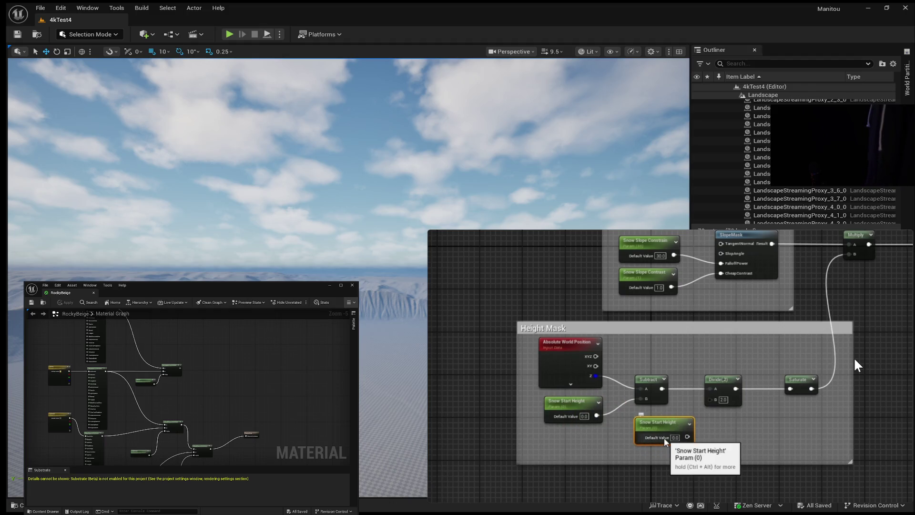
{"action": "double_click", "coordinate": [679, 423]}
{"action": "left_click", "coordinate": [679, 422]}
{"action": "key", "text": "BackSpace"}
{"action": "key", "text": "BackSpace"}
{"action": "key", "text": "BackSpace"}
{"action": "type", "text": "Snow Trans"}
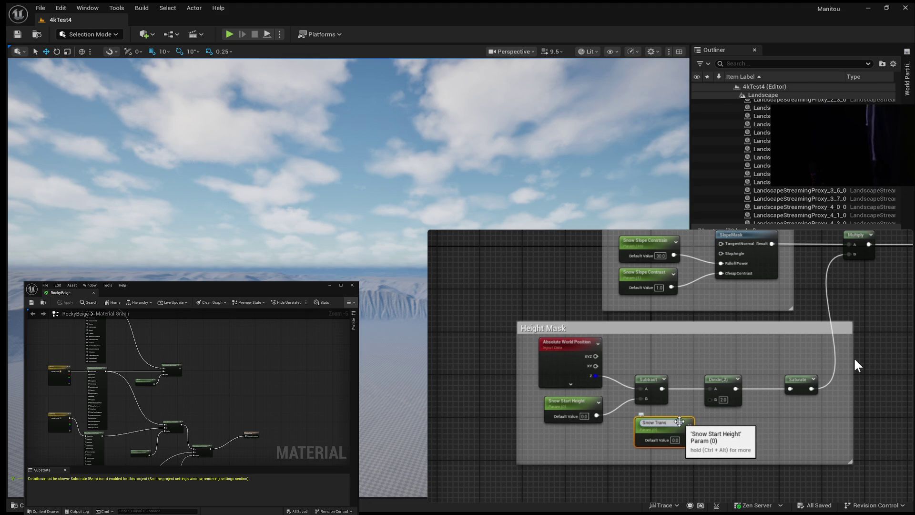
{"action": "type", "text": "ition"}
{"action": "key", "text": "Return"}
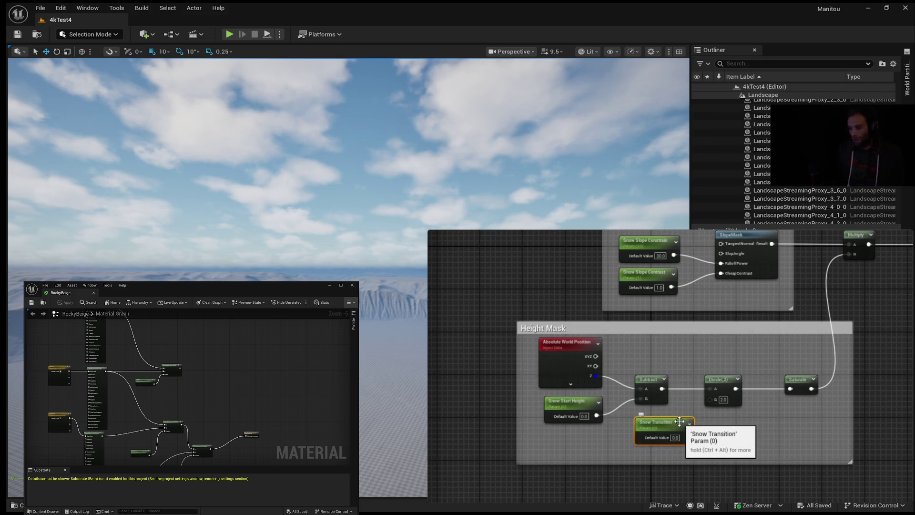
Step: Set Snow Transition's default to 1000 and wire it into Divide's B input
{"action": "mouse_move", "coordinate": [787, 253]}
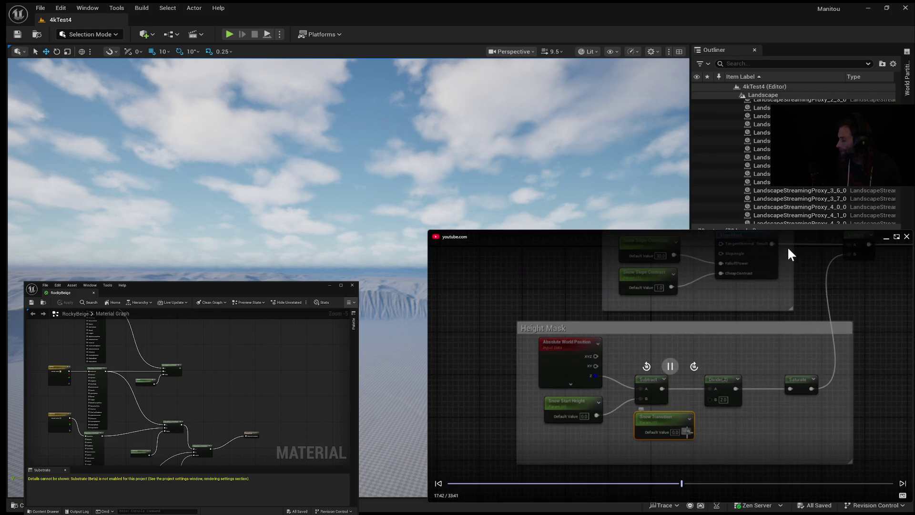
{"action": "left_click", "coordinate": [677, 429]}
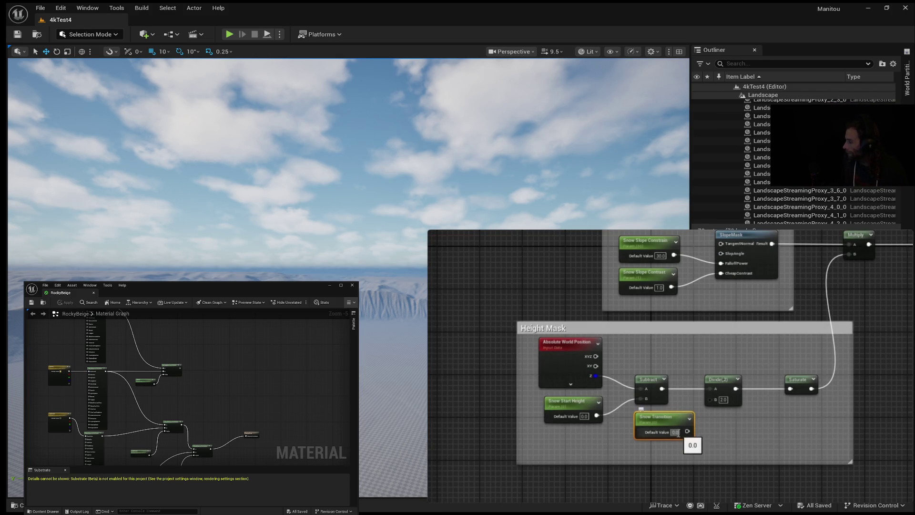
{"action": "type", "text": "100"}
{"action": "key", "text": "Return"}
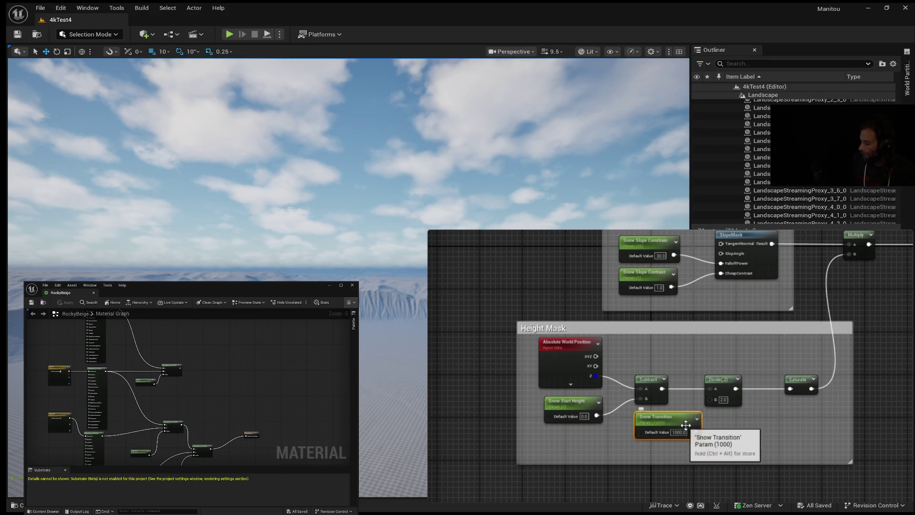
{"action": "left_click_drag", "start_coordinate": [695, 431], "coordinate": [708, 400]}
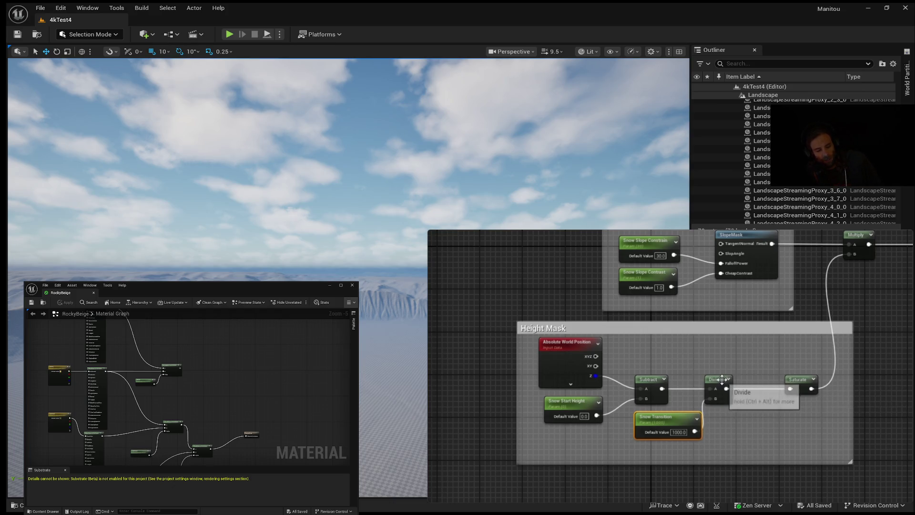
{"action": "left_click_drag", "start_coordinate": [714, 379], "coordinate": [734, 379]}
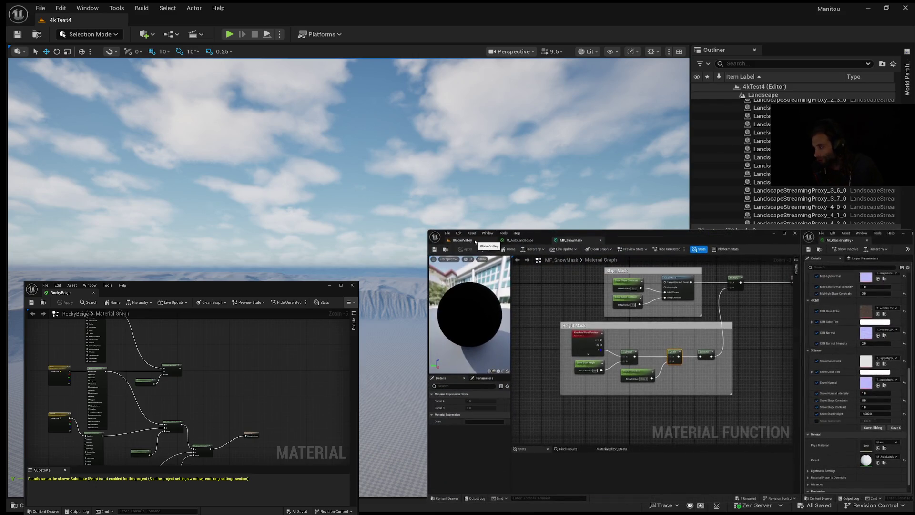
Step: Return to the GlacierValley level to see the snow fading in toward the peak
{"action": "left_click", "coordinate": [476, 241]}
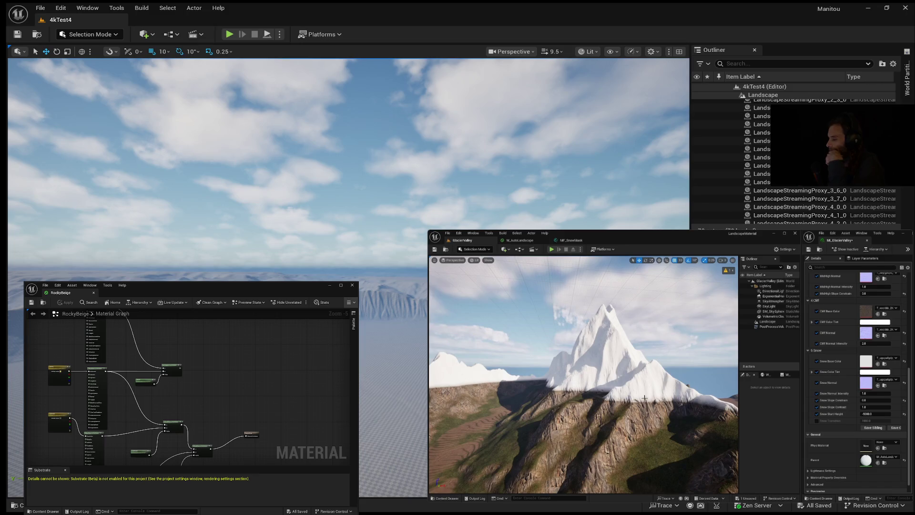
{"action": "mouse_move", "coordinate": [787, 350]}
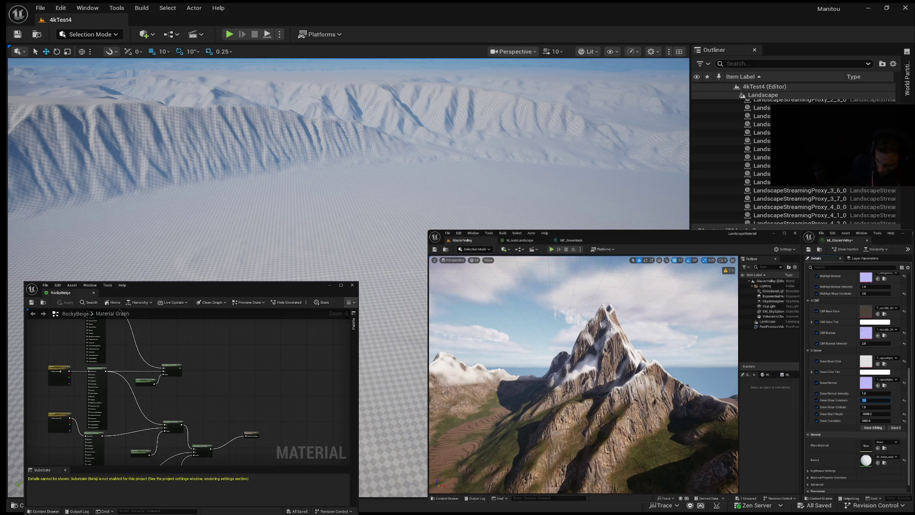
{"action": "mouse_move", "coordinate": [734, 314]}
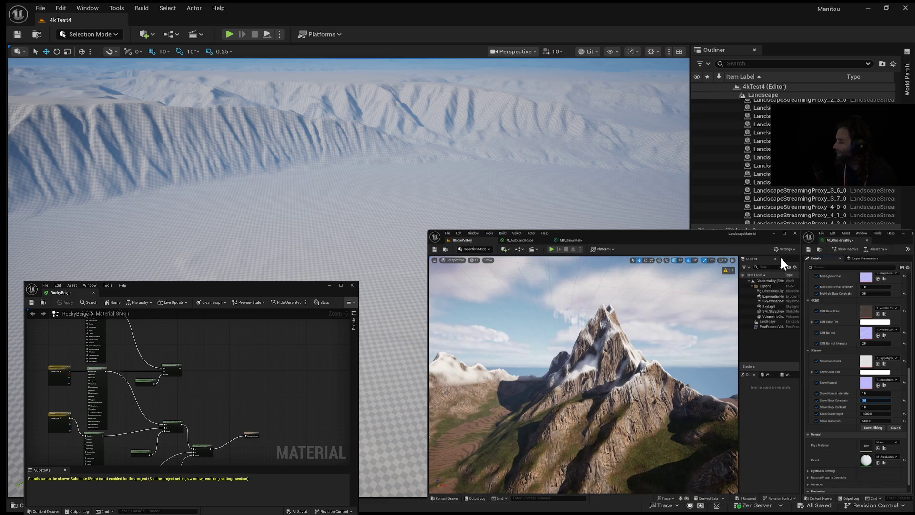
{"action": "mouse_move", "coordinate": [650, 379]}
{"action": "left_click", "coordinate": [669, 366]}
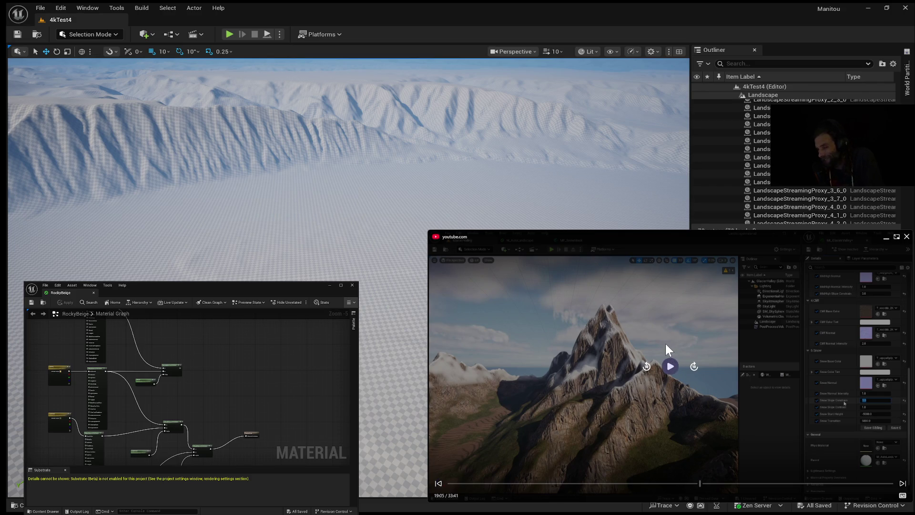
{"action": "left_click", "coordinate": [676, 372]}
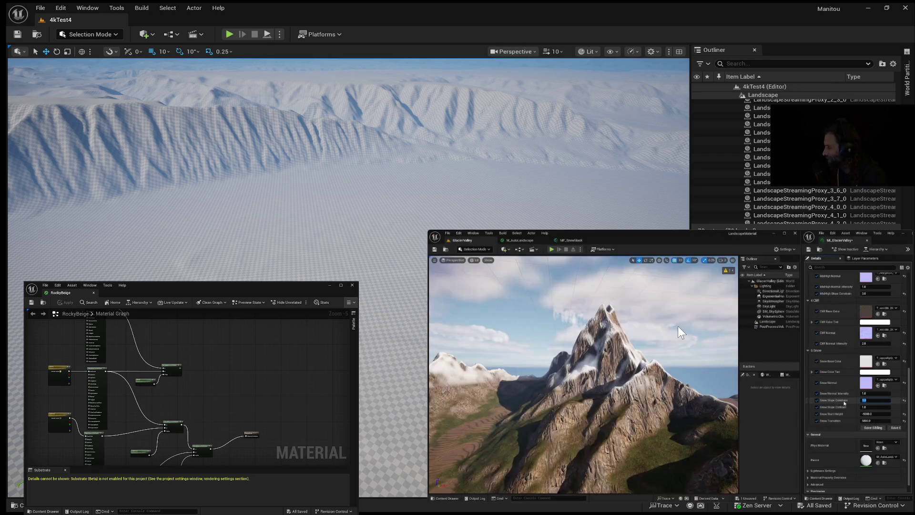
{"action": "left_click", "coordinate": [677, 326]}
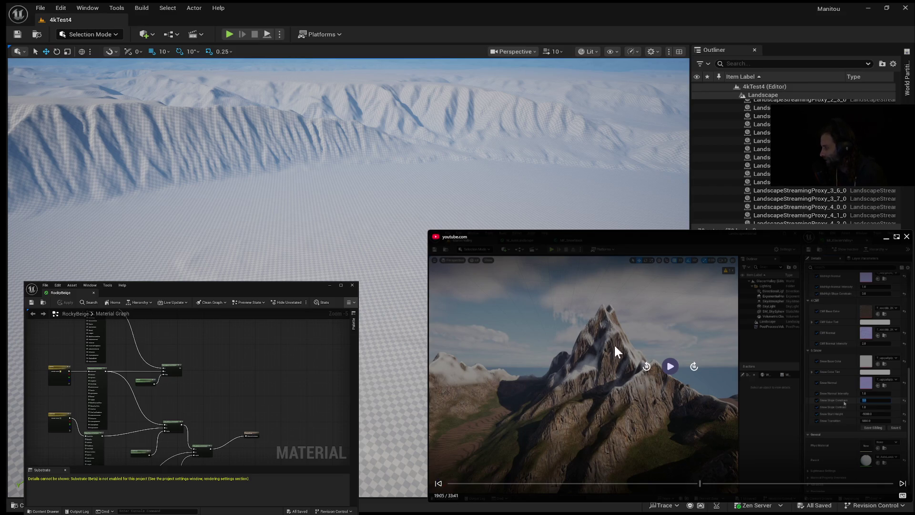
{"action": "left_click", "coordinate": [670, 368]}
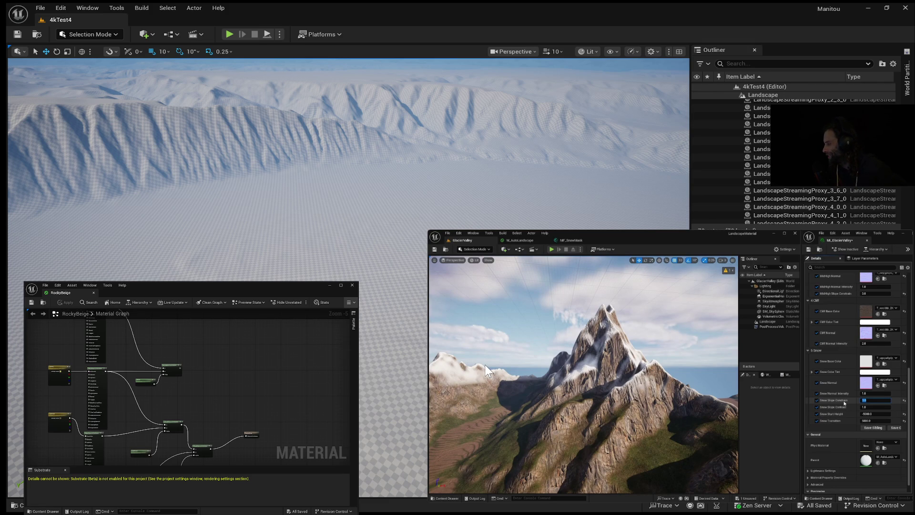
Step: Pause and resume the tutorial video until it reaches the MF_SnowMask graph
{"action": "left_click", "coordinate": [484, 364]}
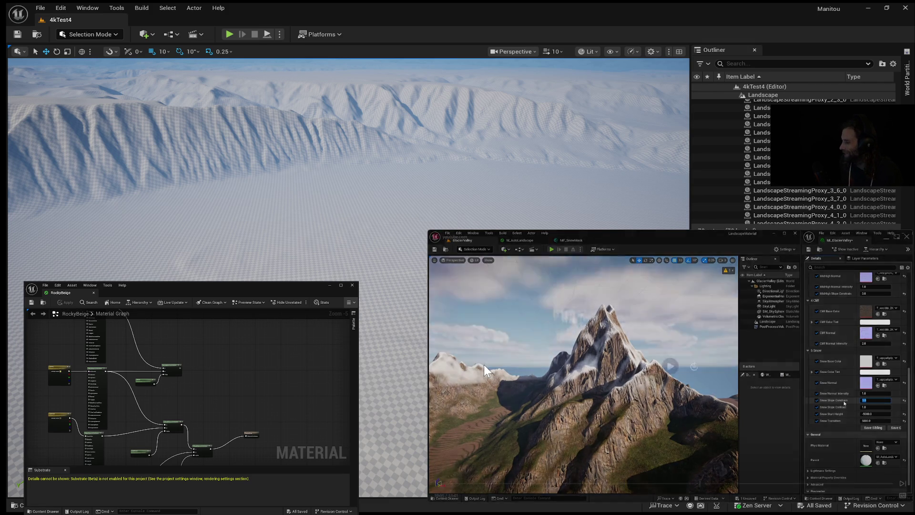
{"action": "left_click", "coordinate": [478, 355]}
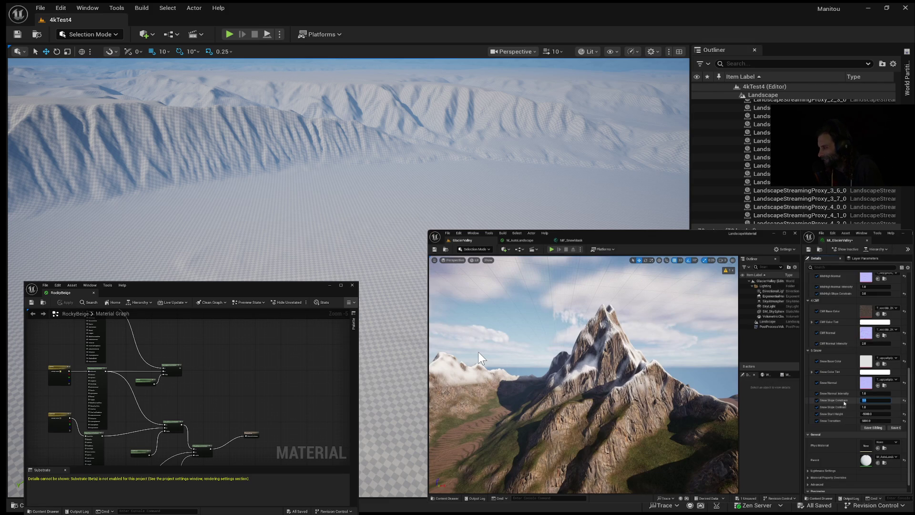
{"action": "left_click", "coordinate": [478, 352]}
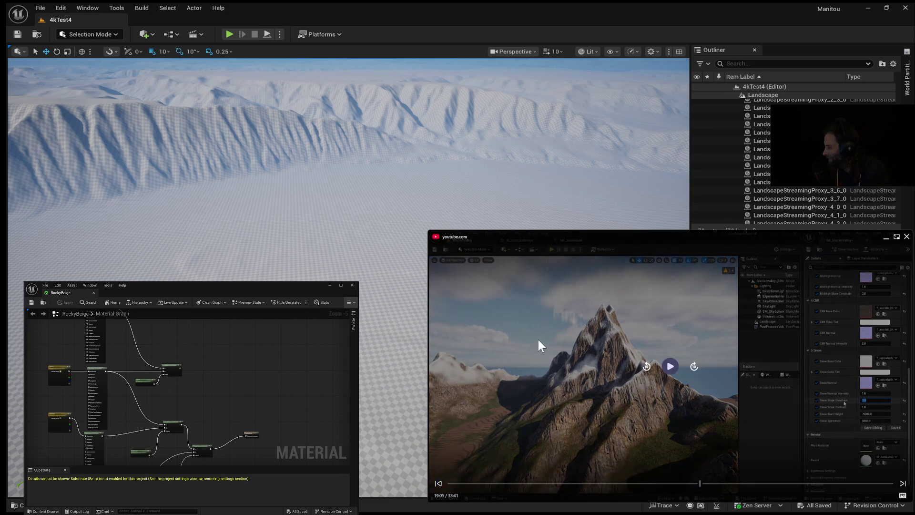
{"action": "left_click", "coordinate": [670, 367]}
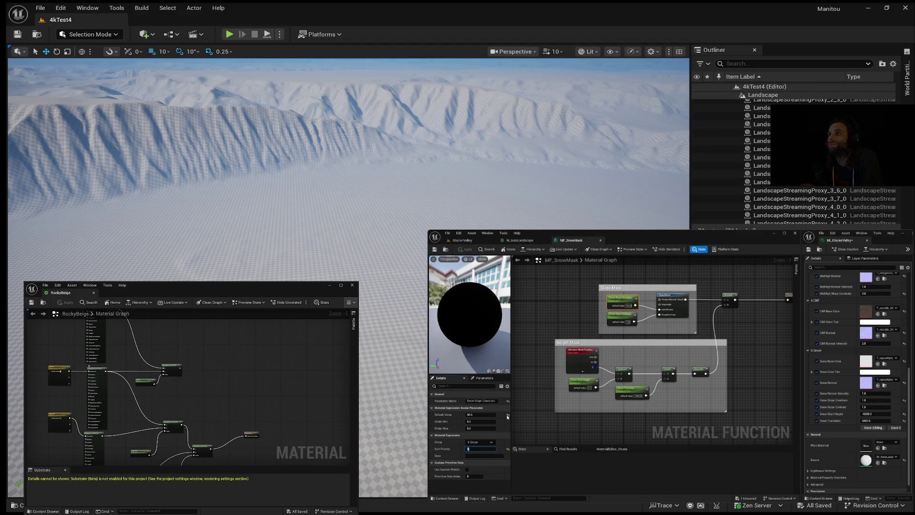
Step: Give the Snow Transition parameter node a Sort Priority of 8
{"action": "left_click", "coordinate": [619, 316]}
{"action": "left_click", "coordinate": [477, 450]}
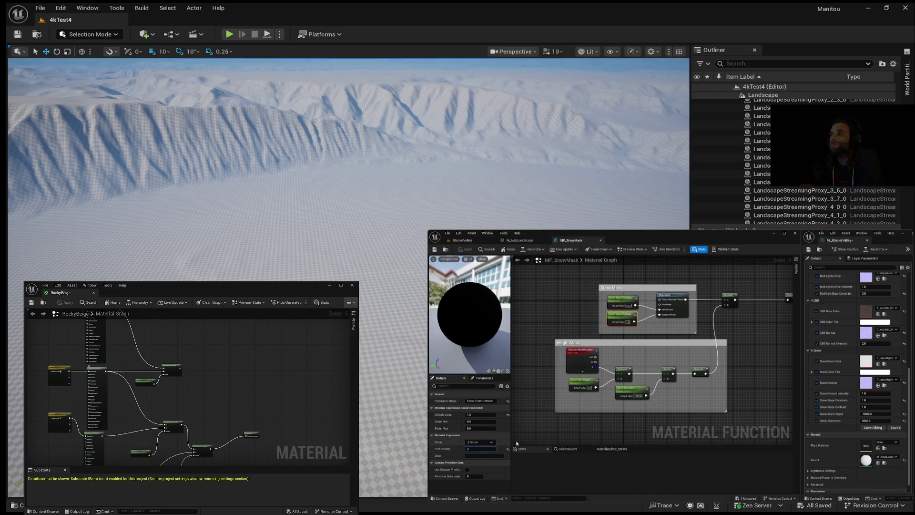
{"action": "left_click", "coordinate": [583, 379]}
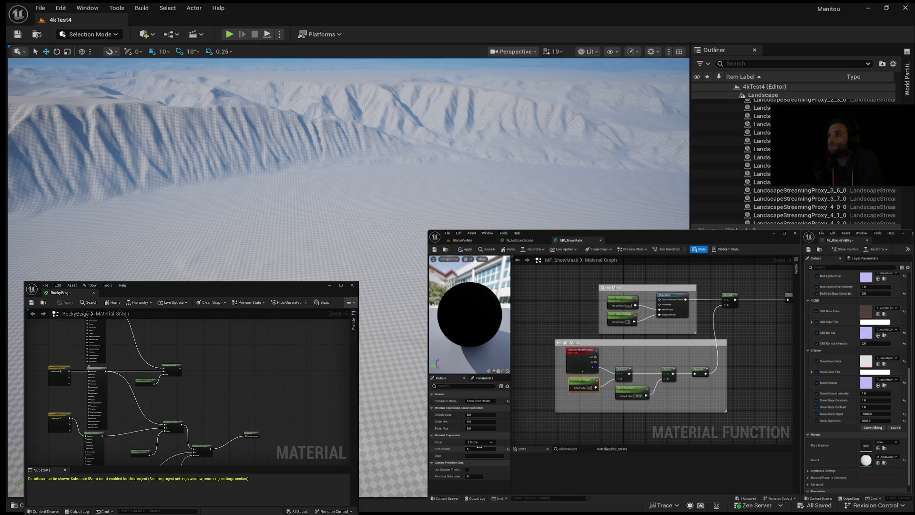
{"action": "left_click", "coordinate": [630, 389]}
{"action": "left_click", "coordinate": [474, 449]}
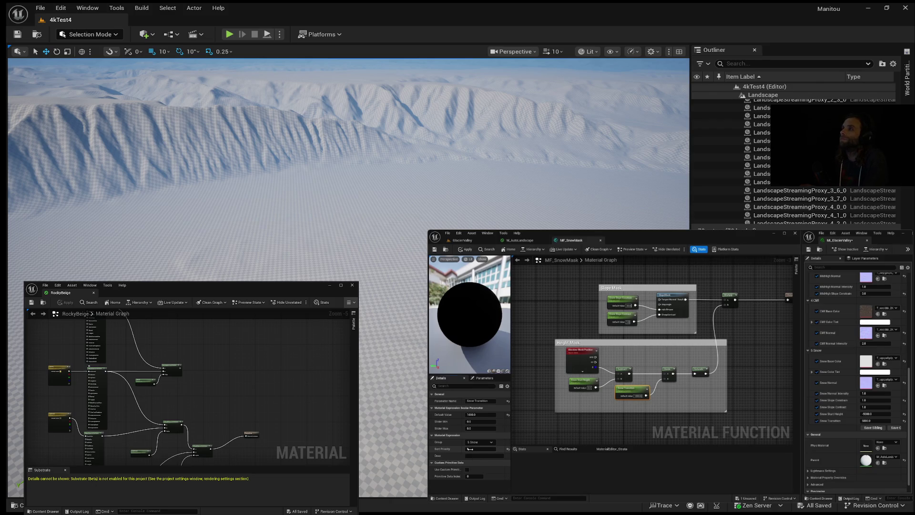
{"action": "type", "text": "8"}
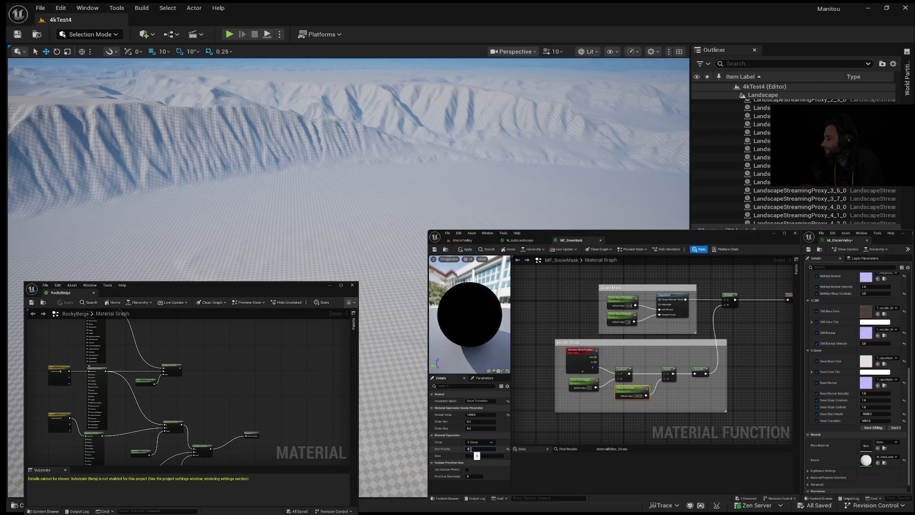
{"action": "key", "text": "Return"}
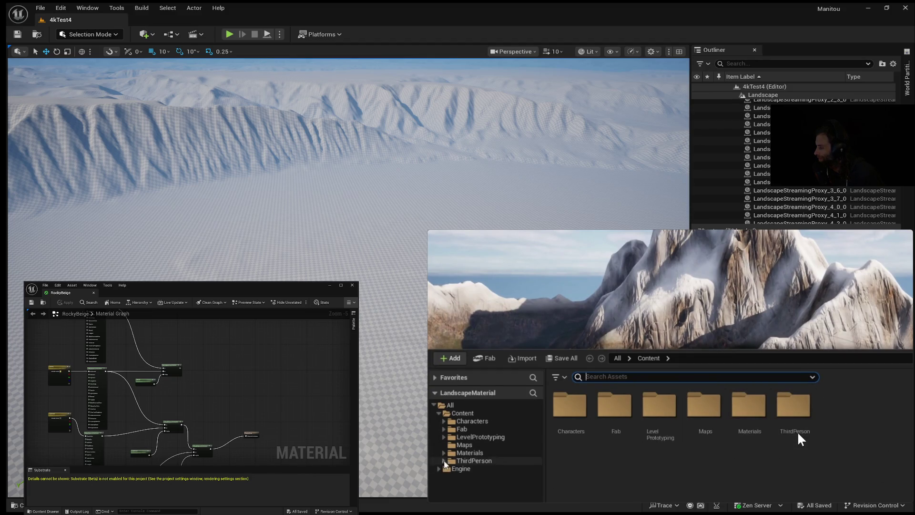
Step: Create a Textures folder inside Materials and open it
{"action": "left_click", "coordinate": [464, 452]}
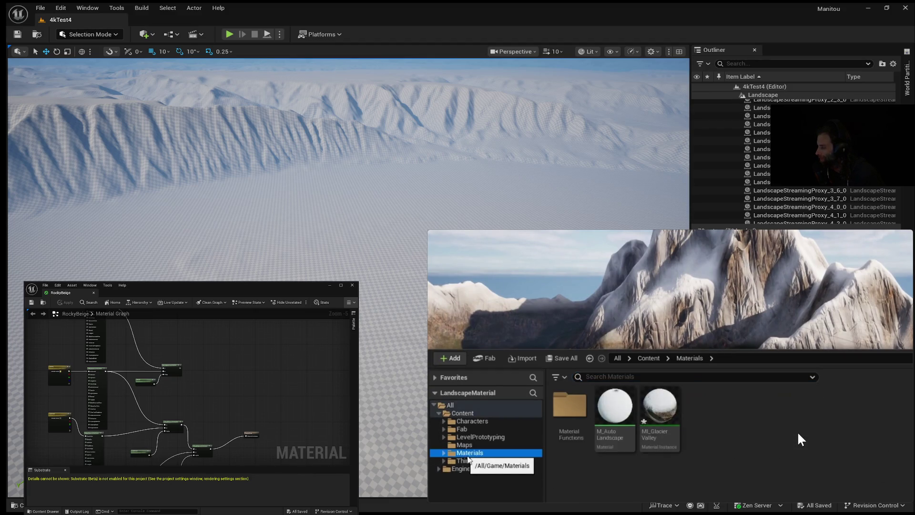
{"action": "right_click", "coordinate": [725, 415]}
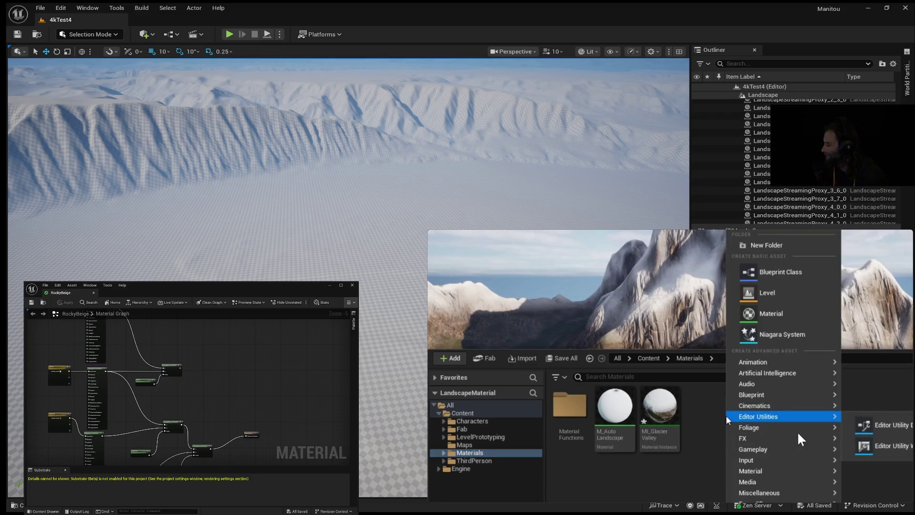
{"action": "left_click", "coordinate": [765, 245]}
{"action": "type", "text": "Te"}
{"action": "key", "text": "Return"}
{"action": "double_click", "coordinate": [618, 407]}
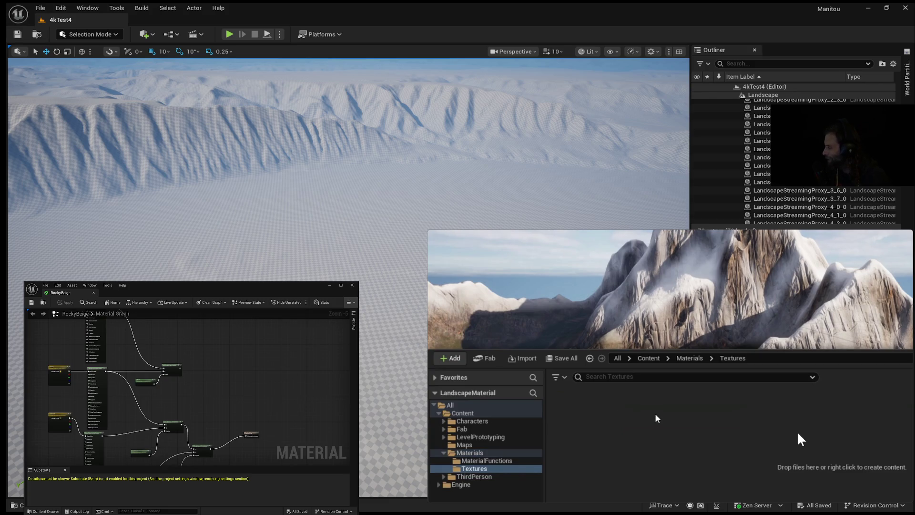
Step: Import T_SnowEdgeNoise.PNG from Downloads into the Textures folder
{"action": "right_click", "coordinate": [655, 418]}
{"action": "left_click", "coordinate": [627, 414]}
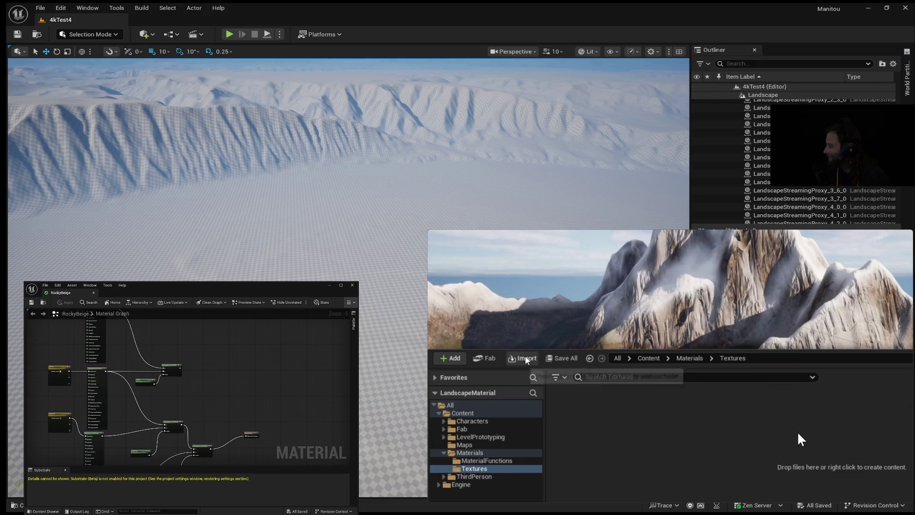
{"action": "left_click", "coordinate": [524, 358]}
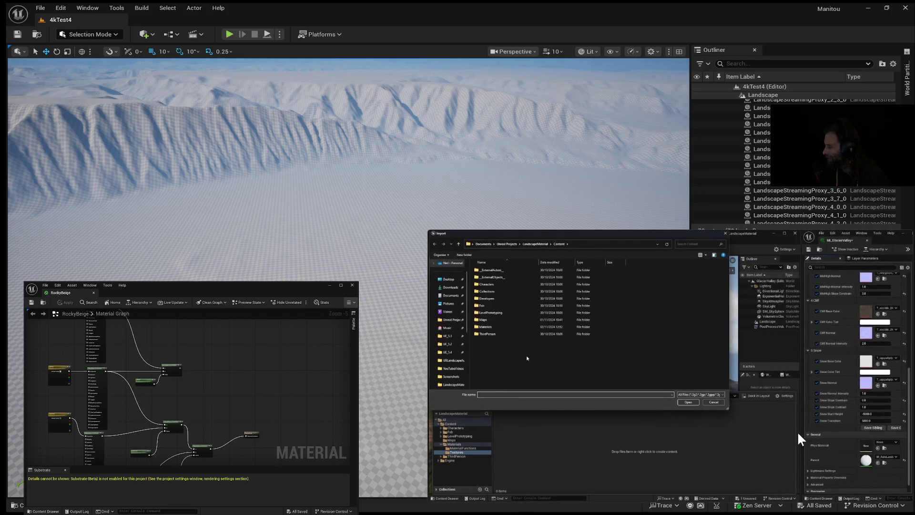
{"action": "left_click", "coordinate": [450, 287]}
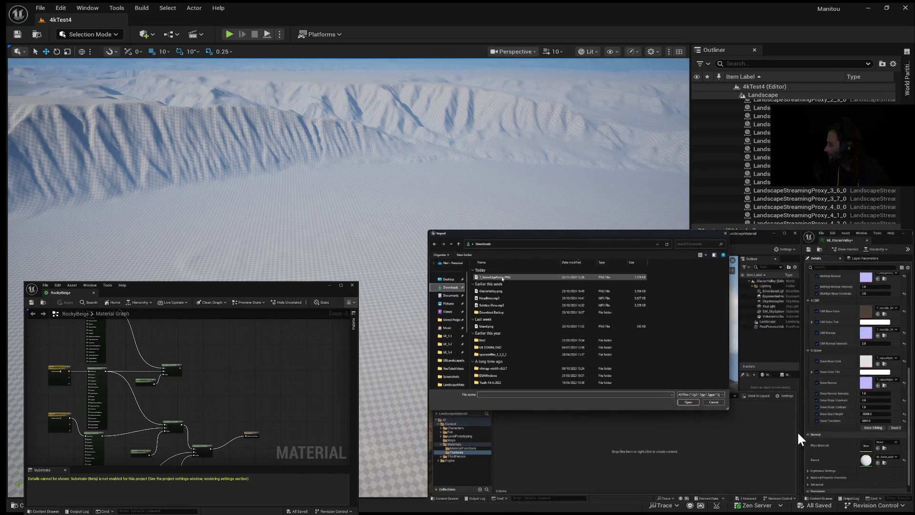
{"action": "double_click", "coordinate": [499, 278]}
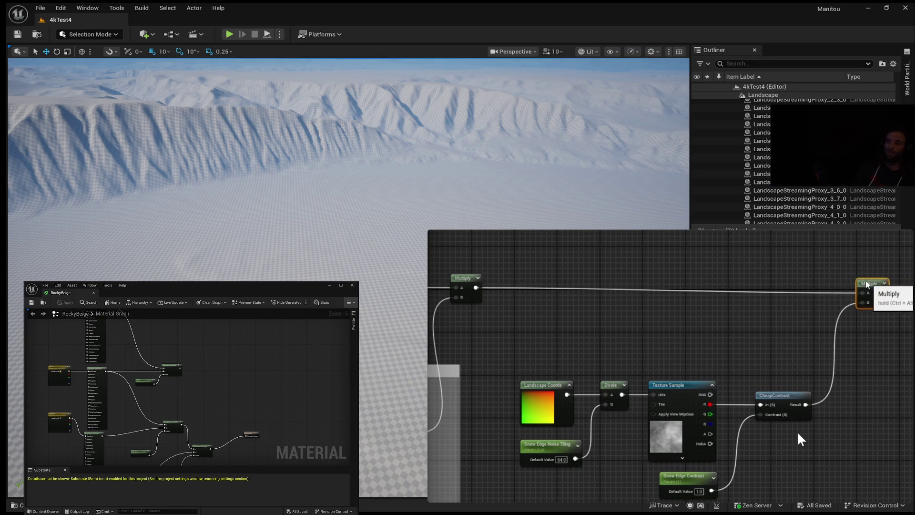
Step: Inspect the GlacierValley mountain's snow patches with their noisy, broken edges
{"action": "mouse_move", "coordinate": [718, 388]}
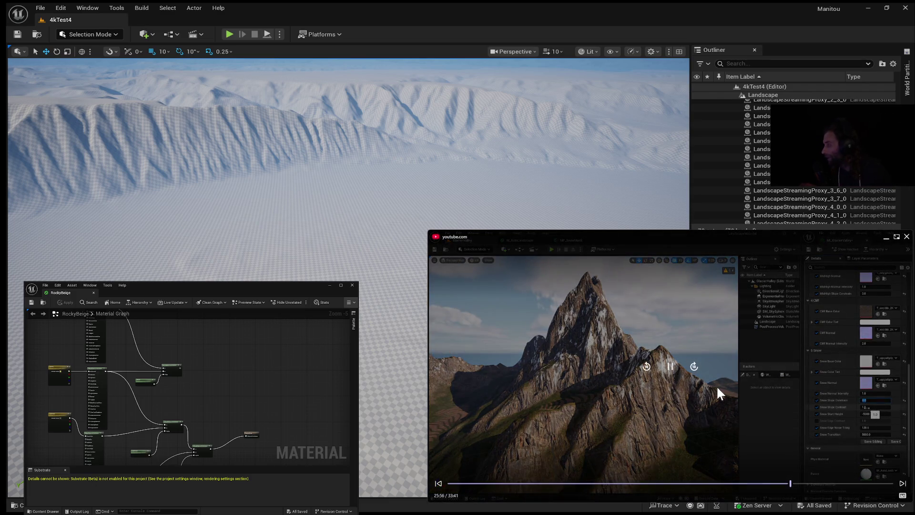
Step: Briefly pause the tutorial video, then resume playback
{"action": "left_click", "coordinate": [670, 368]}
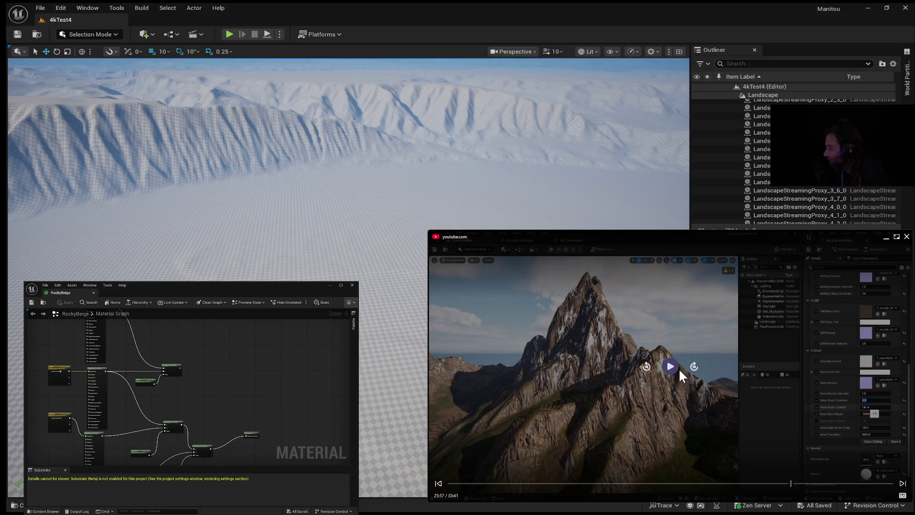
{"action": "left_click", "coordinate": [667, 376]}
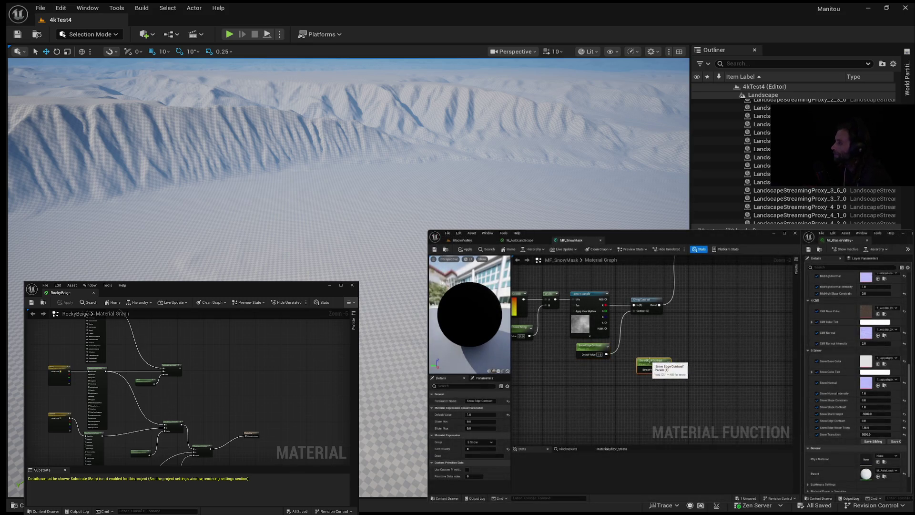
Step: Name the new scalar parameter Snow Edge Noise Amount and give it a default of 0.0
{"action": "double_click", "coordinate": [482, 401]}
{"action": "type", "text": "Noise Amou"}
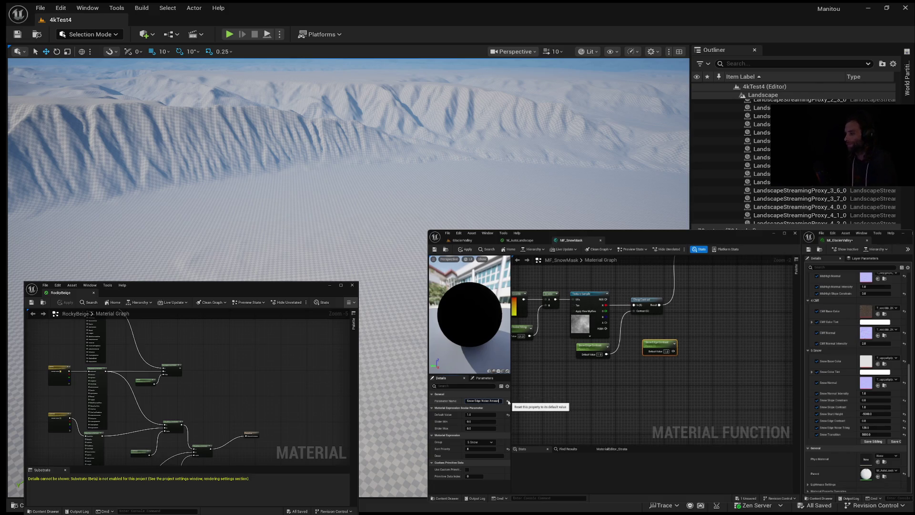
{"action": "key", "text": "Return"}
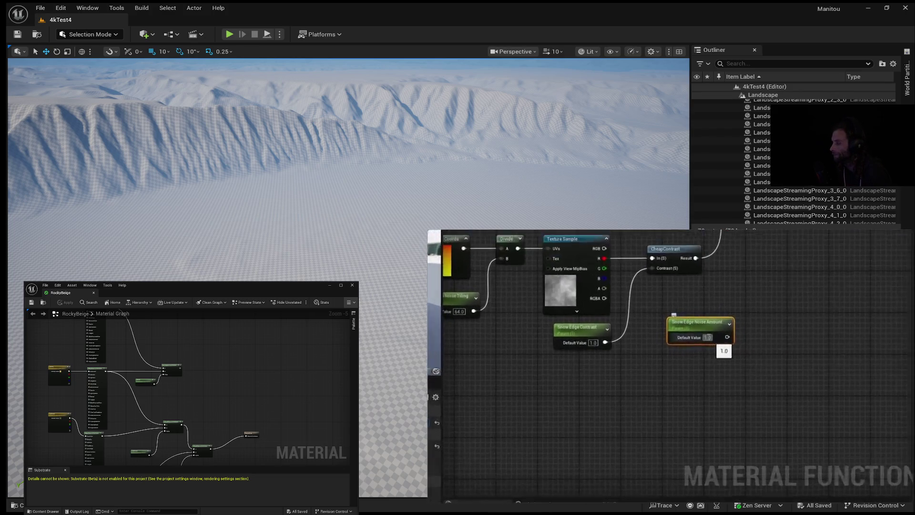
{"action": "left_click", "coordinate": [667, 352]}
{"action": "type", "text": "0"}
{"action": "key", "text": "Return"}
Step: Pan to the Multiply and Output Snow Mask nodes and move Output Snow Mask right to make room
{"action": "mouse_move", "coordinate": [770, 299]}
{"action": "left_mouse_down"}
{"action": "mouse_move", "coordinate": [765, 321]}
{"action": "mouse_move", "coordinate": [663, 466]}
{"action": "mouse_move", "coordinate": [713, 433]}
{"action": "mouse_move", "coordinate": [740, 435]}
{"action": "left_mouse_up"}
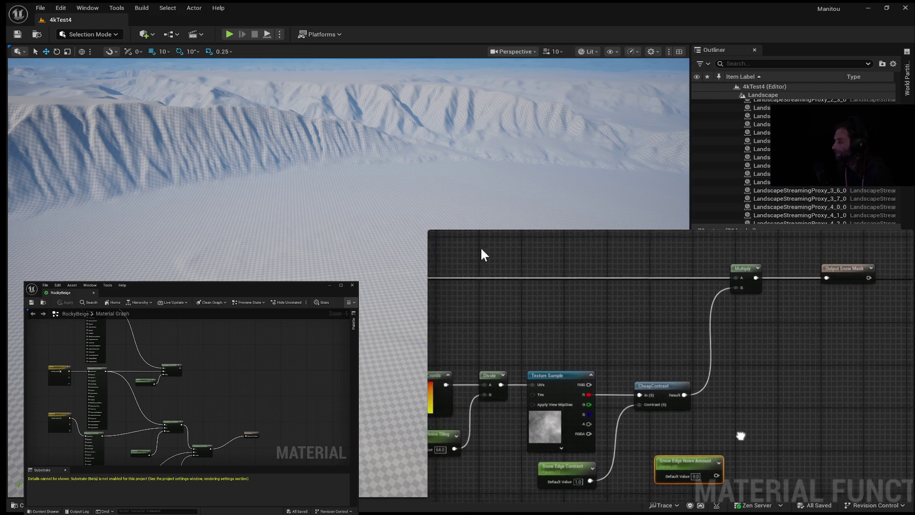
{"action": "left_click_drag", "start_coordinate": [782, 388], "coordinate": [768, 408]}
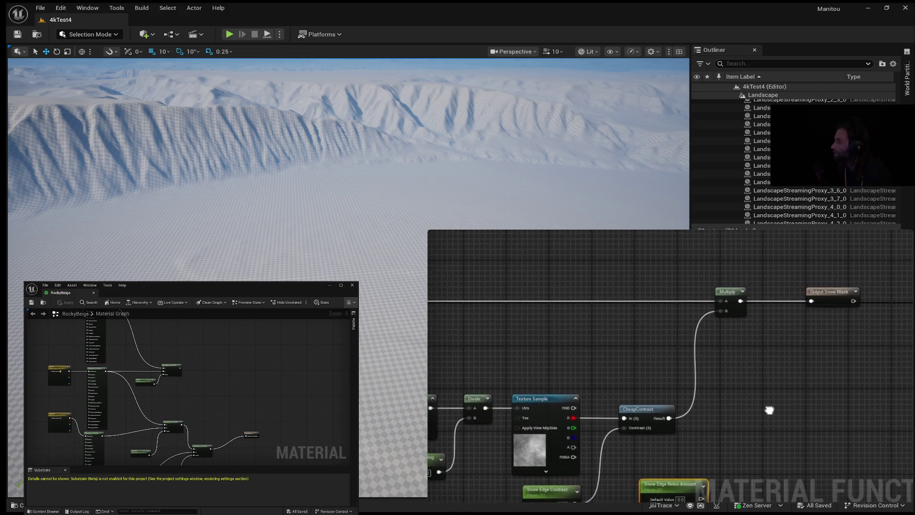
{"action": "left_click_drag", "start_coordinate": [844, 291], "coordinate": [905, 291]}
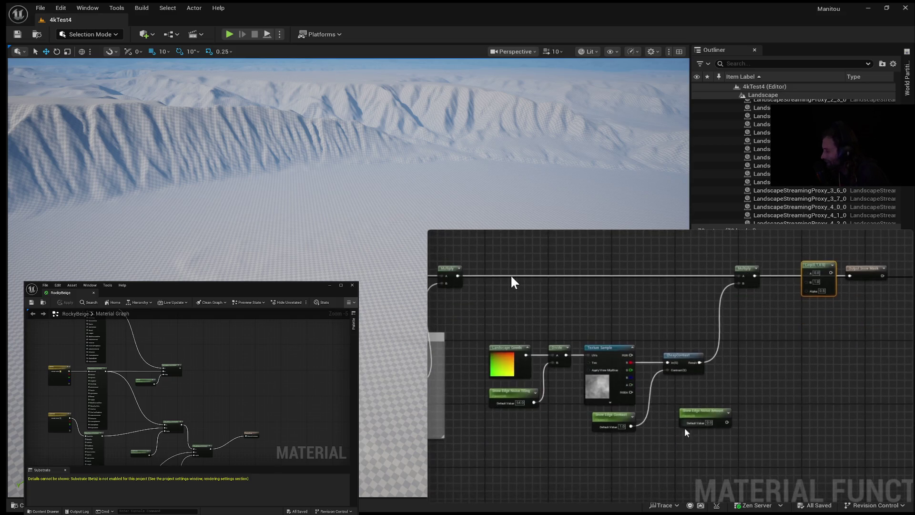
Step: View the finished snow mask covering the mountain peak in the 4kTest4 level
{"action": "mouse_move", "coordinate": [513, 279]}
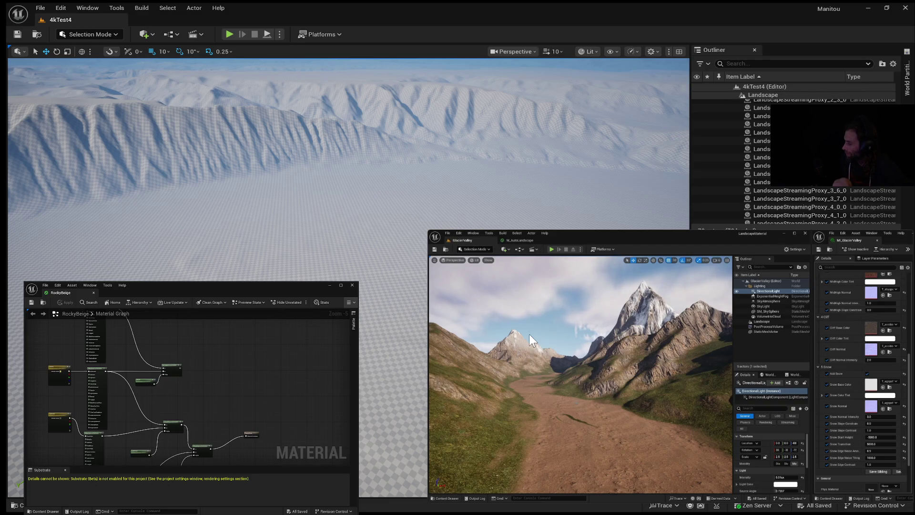
{"action": "mouse_move", "coordinate": [582, 340]}
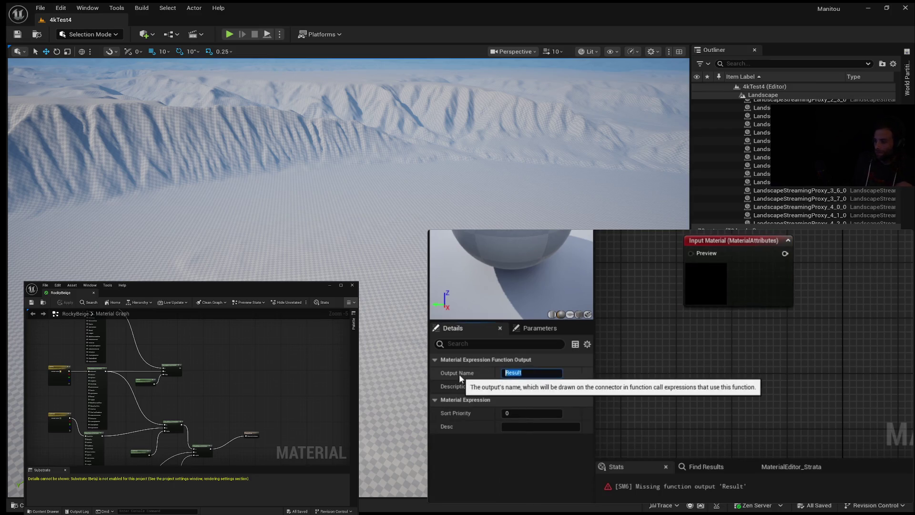
Step: Rename the function output to 'Color Variation Material' and spread the input and output nodes apart
{"action": "type", "text": "Color Variation Material"}
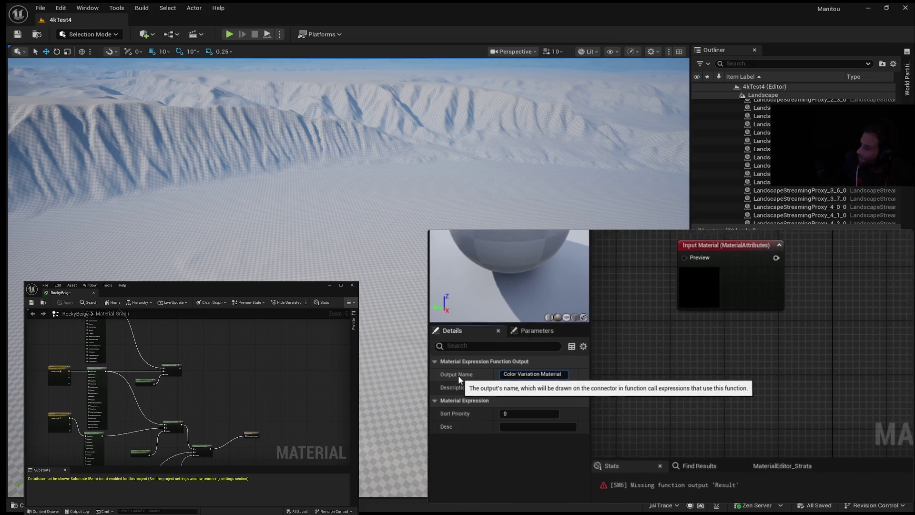
{"action": "key", "text": "Return"}
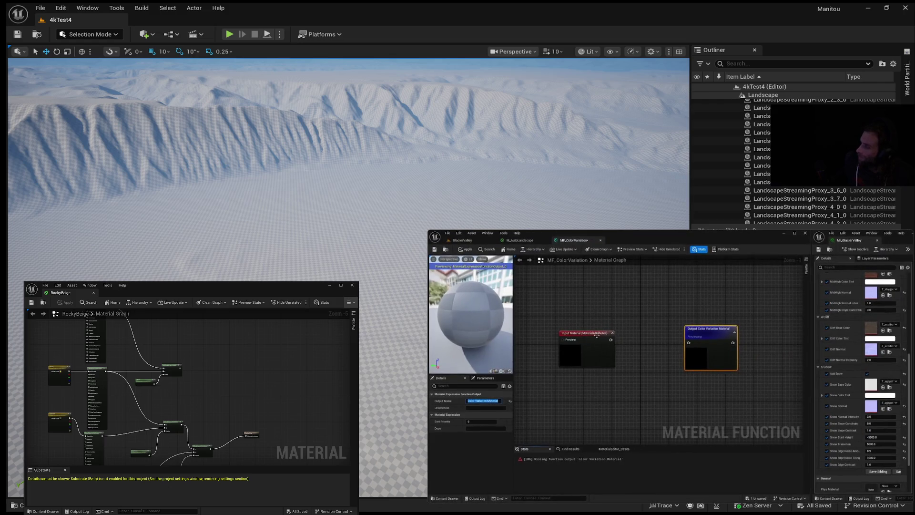
{"action": "left_click_drag", "start_coordinate": [596, 335], "coordinate": [579, 335]}
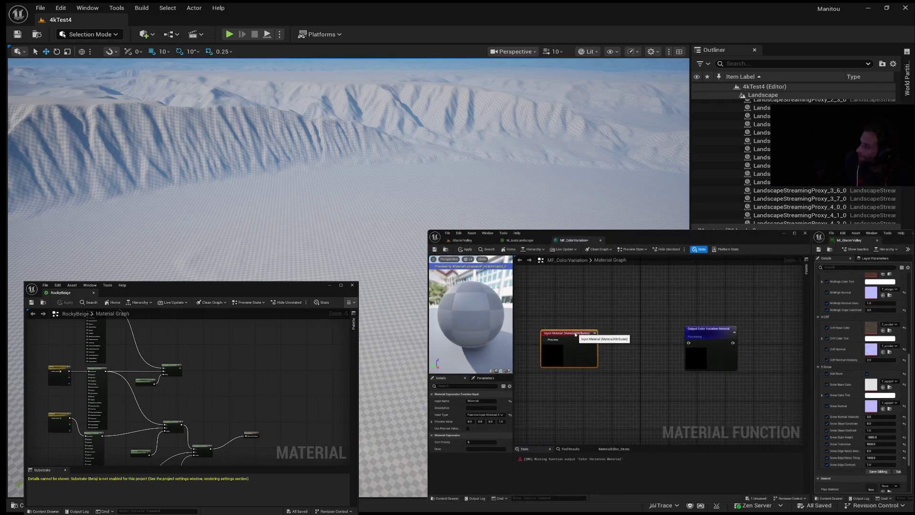
Step: Add a GetMaterialAttributes node wired from the function's Material input
{"action": "left_click_drag", "start_coordinate": [714, 329], "coordinate": [727, 326]}
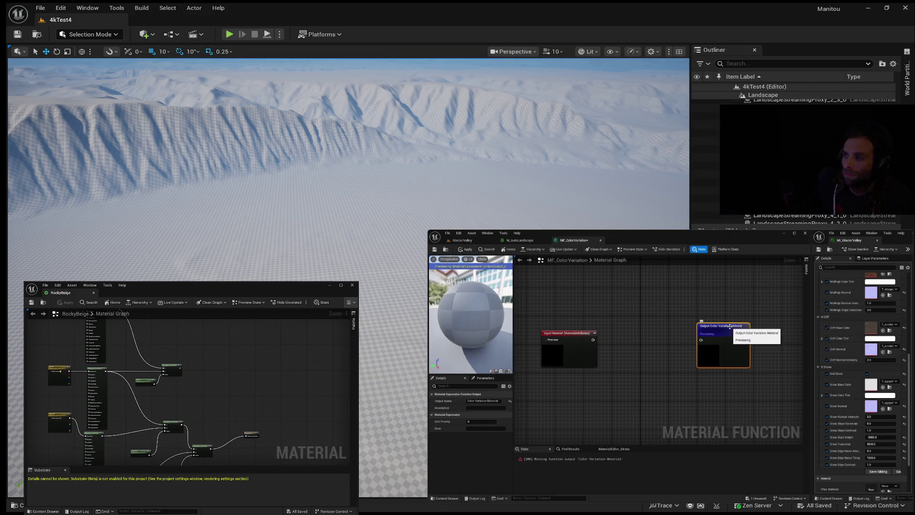
{"action": "mouse_move", "coordinate": [730, 327]}
{"action": "left_mouse_down"}
{"action": "mouse_move", "coordinate": [691, 318]}
{"action": "mouse_move", "coordinate": [737, 321]}
{"action": "left_mouse_up"}
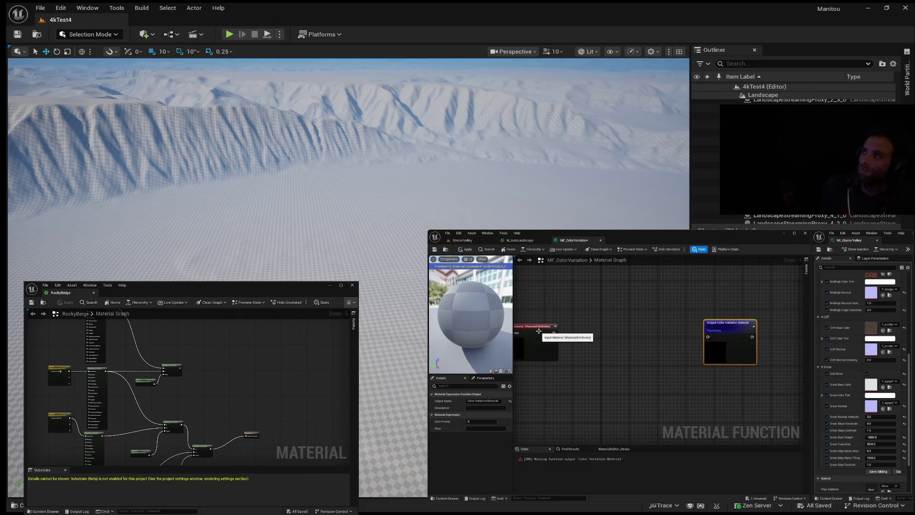
{"action": "left_click_drag", "start_coordinate": [538, 330], "coordinate": [600, 335]}
{"action": "type", "text": "get"}
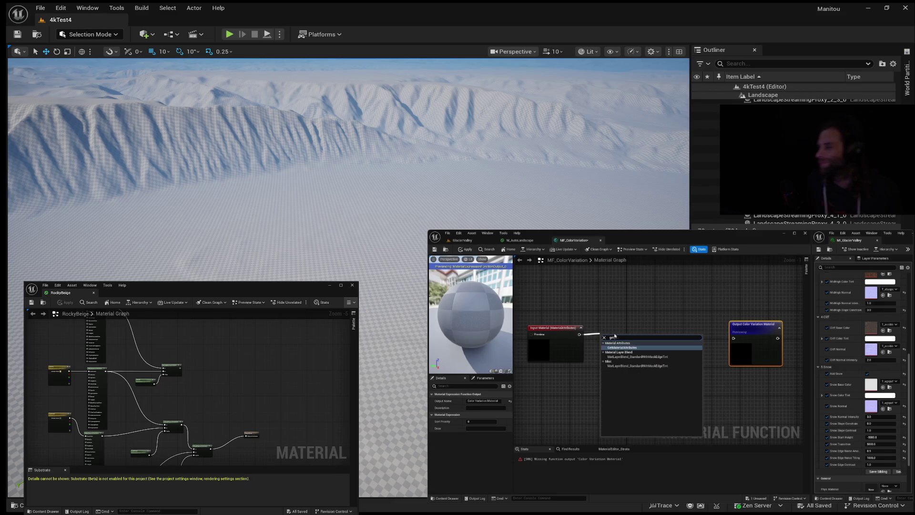
{"action": "left_click", "coordinate": [621, 347]}
{"action": "left_click_drag", "start_coordinate": [620, 342], "coordinate": [619, 334]}
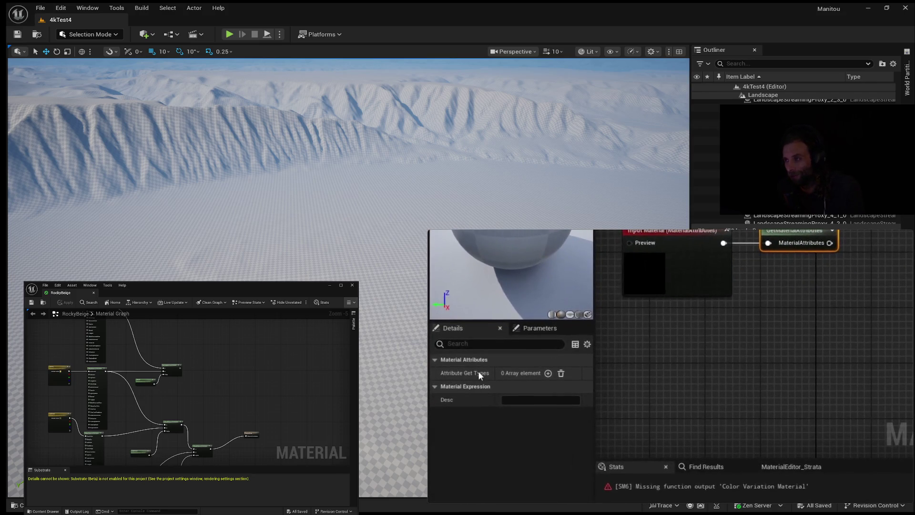
Step: Add a BaseColor entry to the GetMaterialAttributes node's Attribute Get Types
{"action": "left_click", "coordinate": [548, 373]}
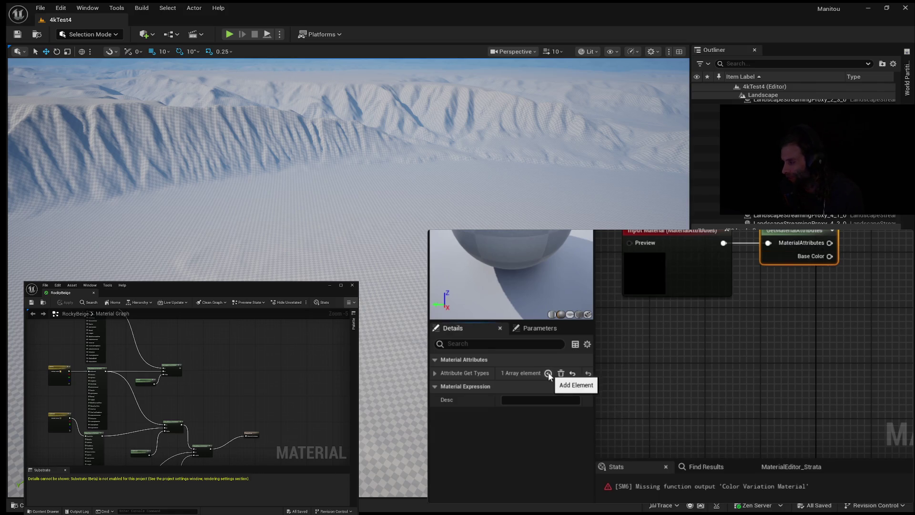
{"action": "left_click", "coordinate": [434, 372]}
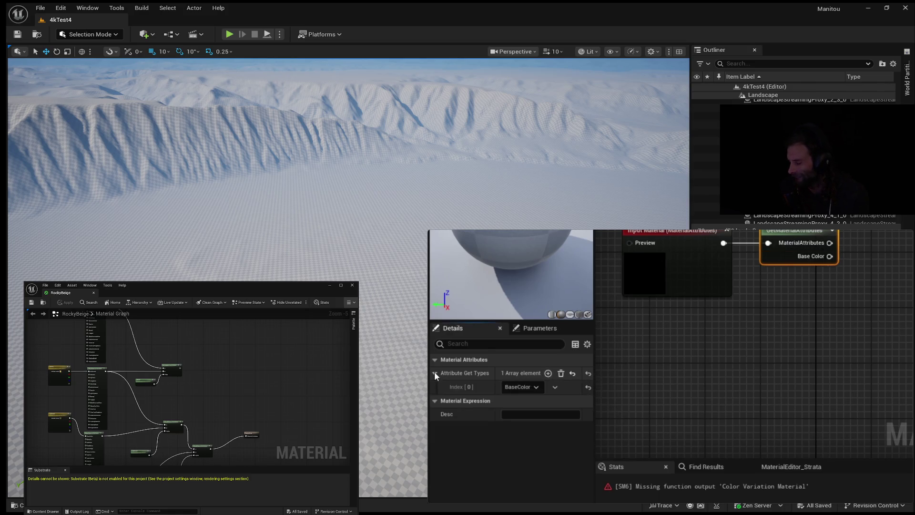
{"action": "left_click", "coordinate": [536, 386]}
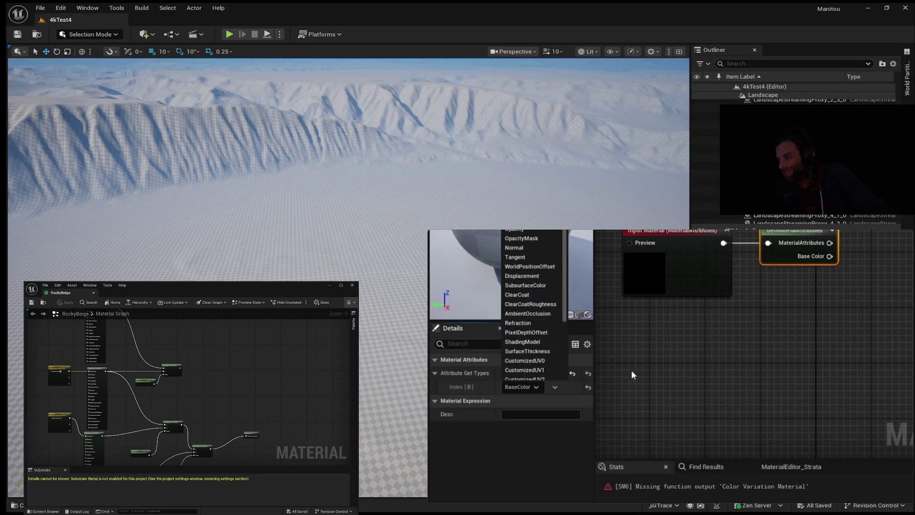
{"action": "left_click", "coordinate": [629, 357]}
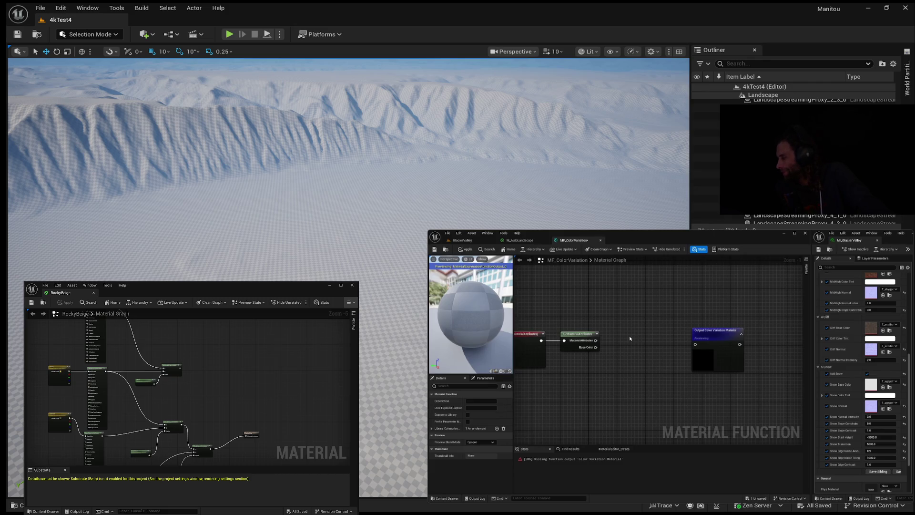
Step: Add a SetMaterialAttributes node with a Base Color attribute set type
{"action": "right_click", "coordinate": [629, 336]}
{"action": "type", "text": "set material"}
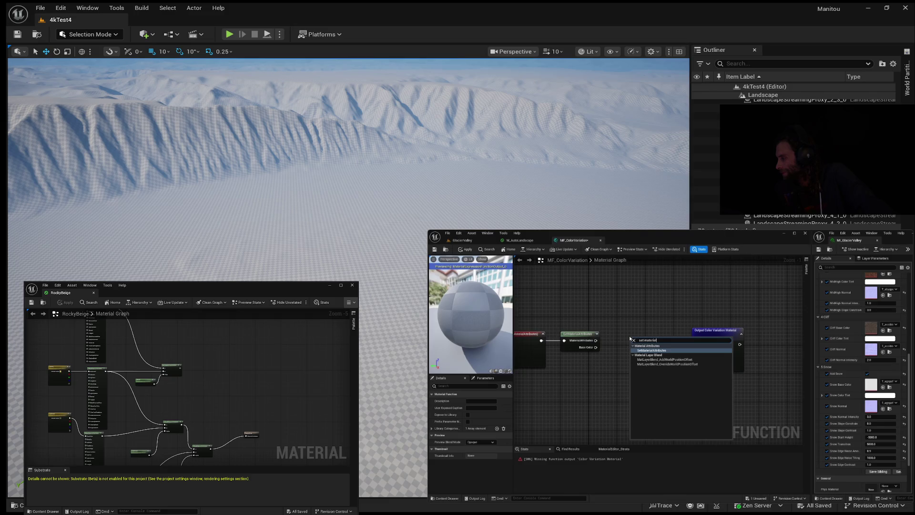
{"action": "key", "text": "Return"}
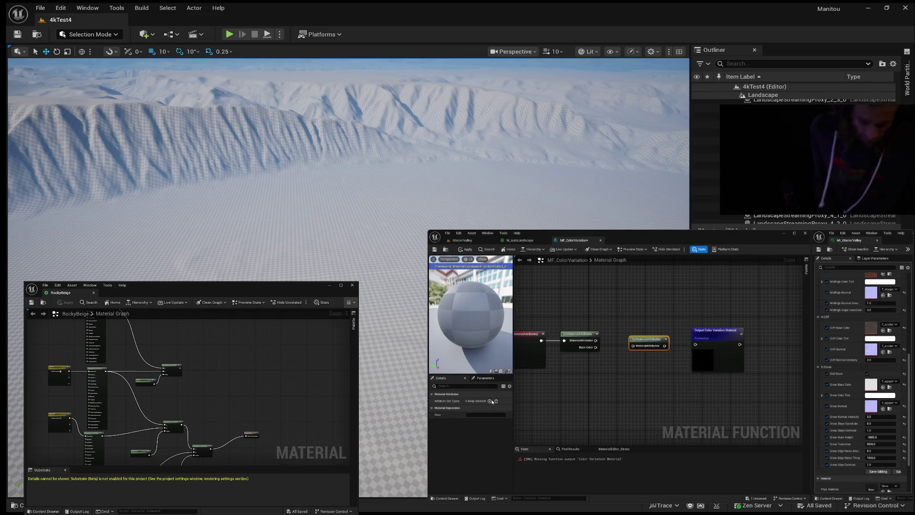
{"action": "left_click", "coordinate": [495, 400]}
{"action": "left_click", "coordinate": [432, 401]}
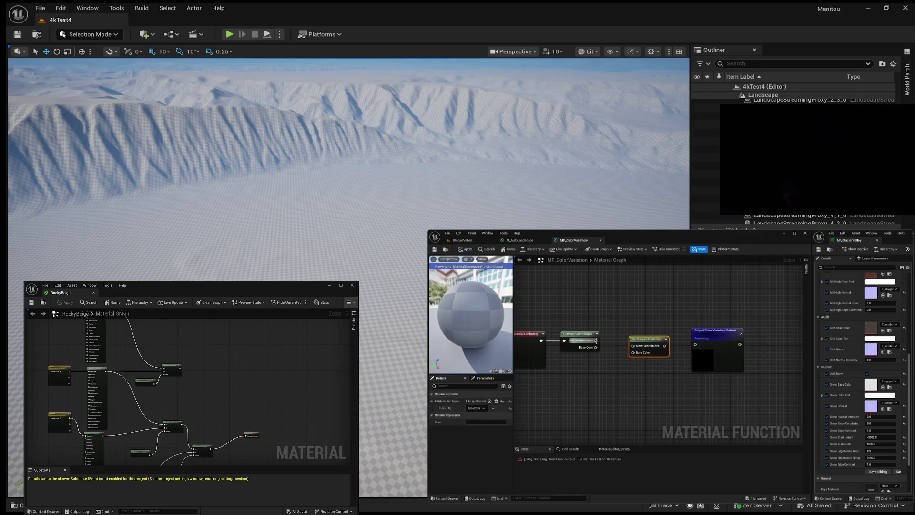
Step: Wire GetMaterialAttributes into SetMaterialAttributes and its output into the function output
{"action": "left_click_drag", "start_coordinate": [595, 341], "coordinate": [629, 346]}
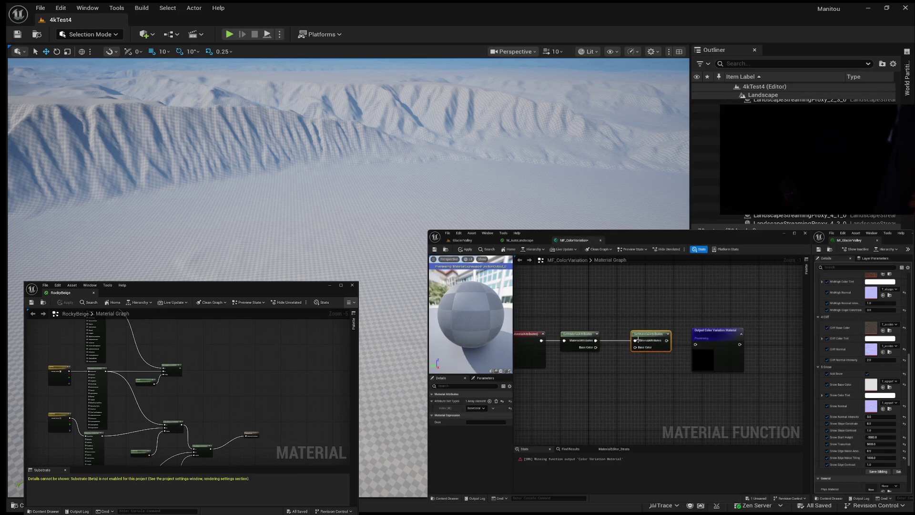
{"action": "left_click_drag", "start_coordinate": [626, 342], "coordinate": [658, 346]}
{"action": "left_click", "coordinate": [667, 355]}
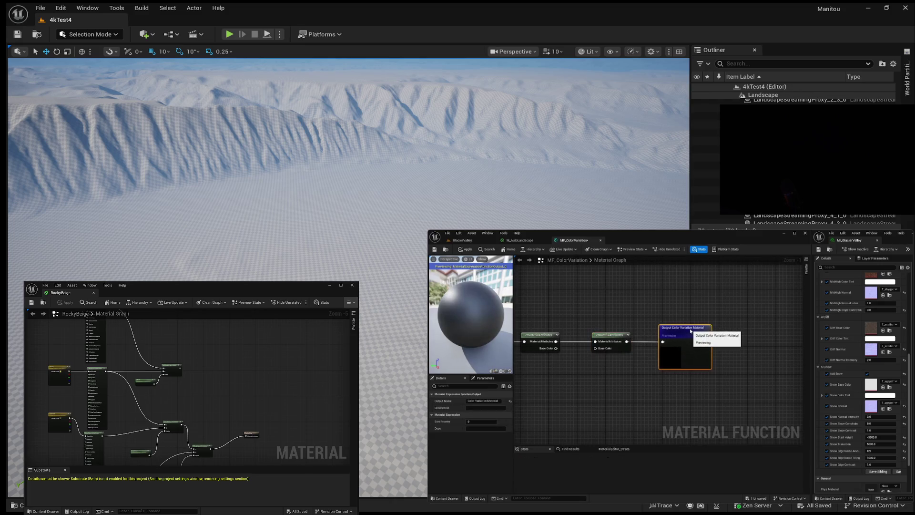
{"action": "key", "text": "Home"}
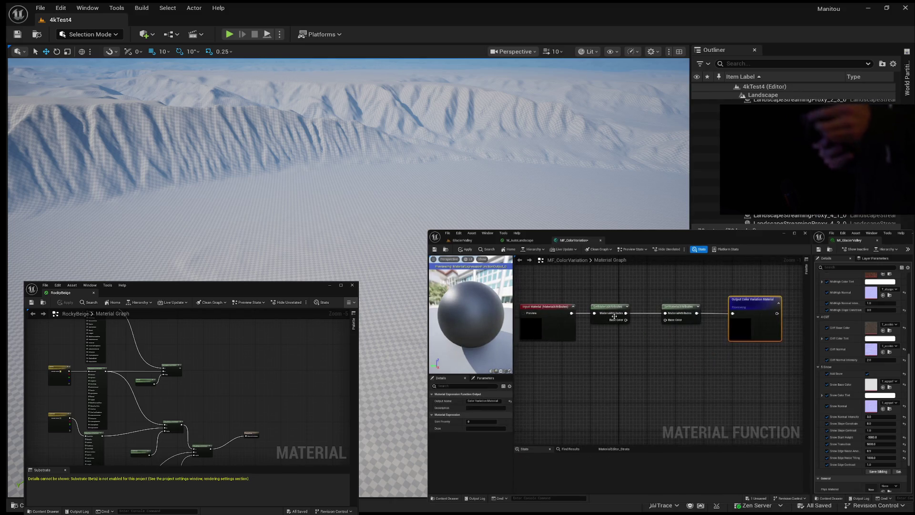
Step: Move the SetMaterialAttributes and output nodes right to widen the gap
{"action": "left_click_drag", "start_coordinate": [637, 370], "coordinate": [570, 389]}
{"action": "left_click", "coordinate": [615, 329], "text": "ctrl"}
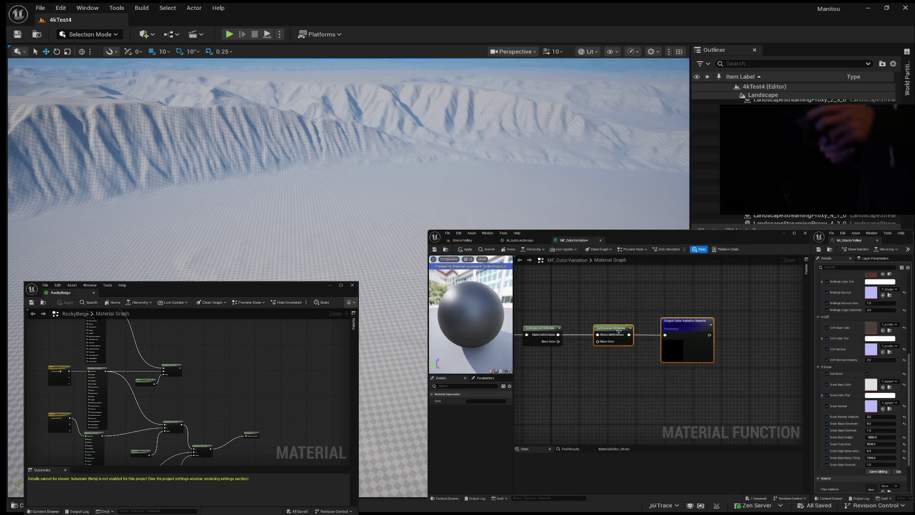
{"action": "left_click_drag", "start_coordinate": [617, 329], "coordinate": [747, 330]}
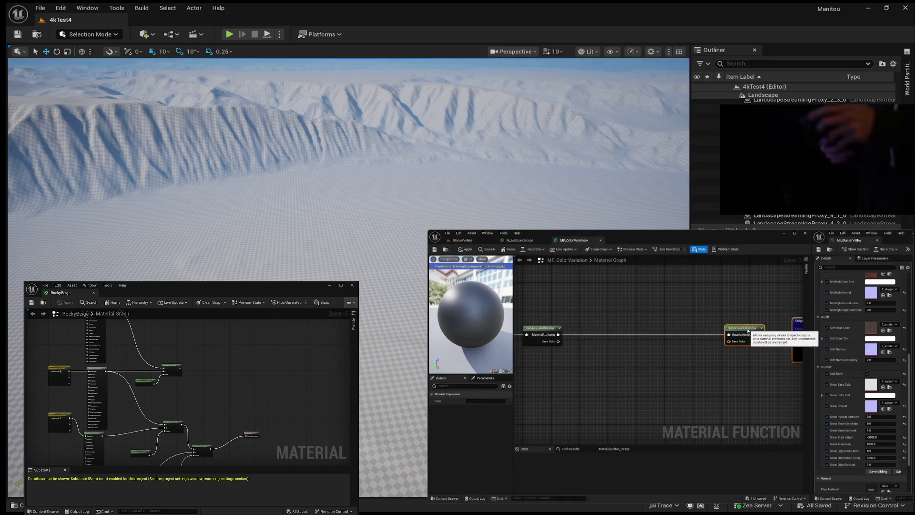
{"action": "mouse_move", "coordinate": [632, 354]}
{"action": "left_mouse_down"}
{"action": "mouse_move", "coordinate": [676, 339]}
{"action": "mouse_move", "coordinate": [657, 349]}
{"action": "left_mouse_up"}
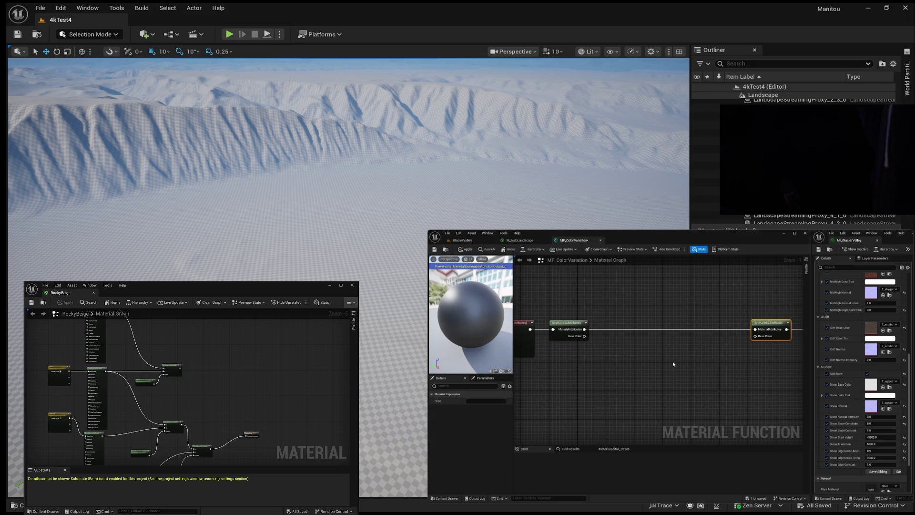
{"action": "left_click_drag", "start_coordinate": [674, 359], "coordinate": [661, 357]}
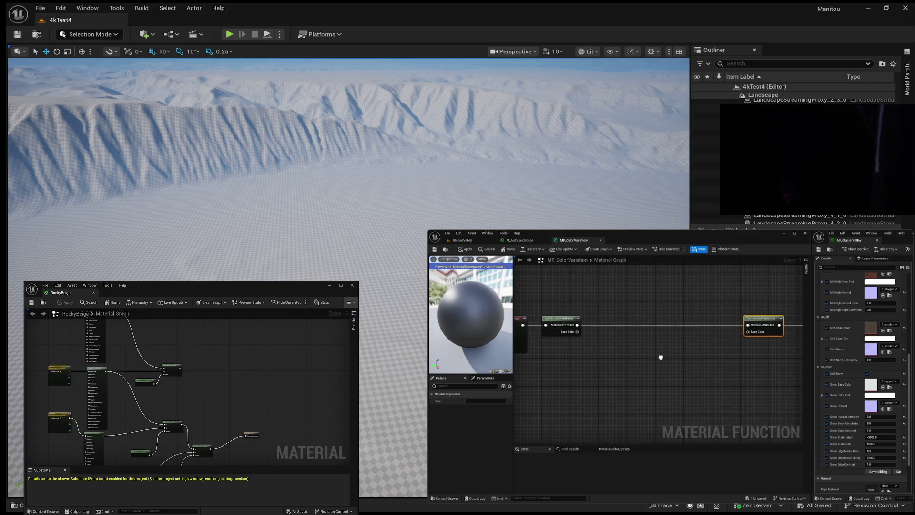
{"action": "right_click", "coordinate": [566, 381]}
Step: Add a Texture Sample using T_SnowEdgeNoise with Sampler Source set to Shared: Wrap
{"action": "type", "text": "texture"}
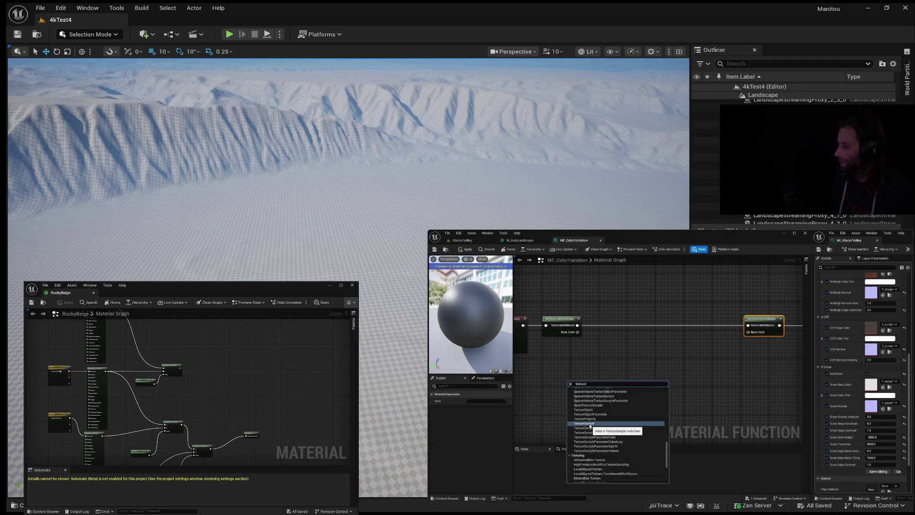
{"action": "left_click", "coordinate": [590, 432]}
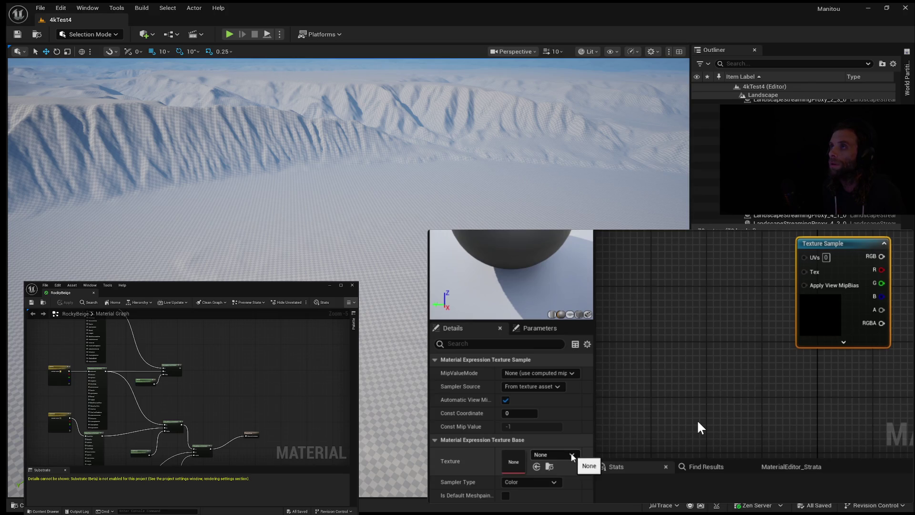
{"action": "left_click", "coordinate": [571, 454]}
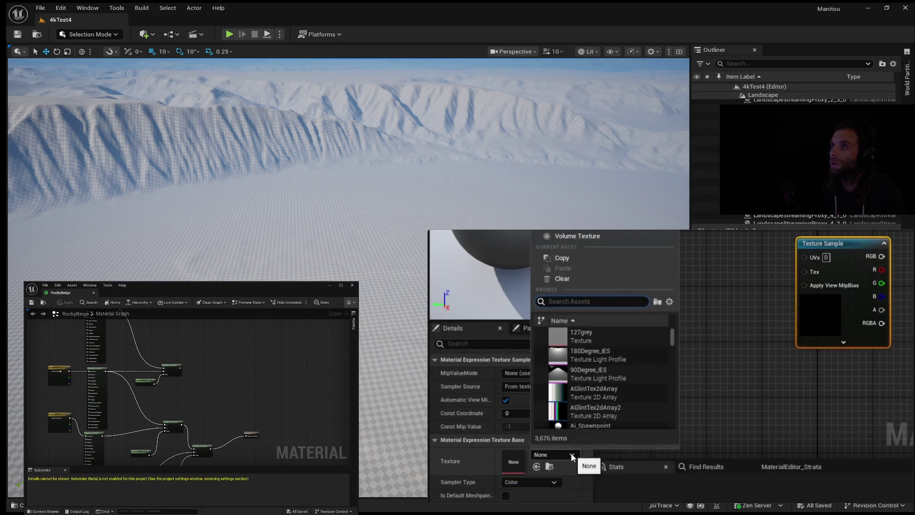
{"action": "type", "text": "snow"}
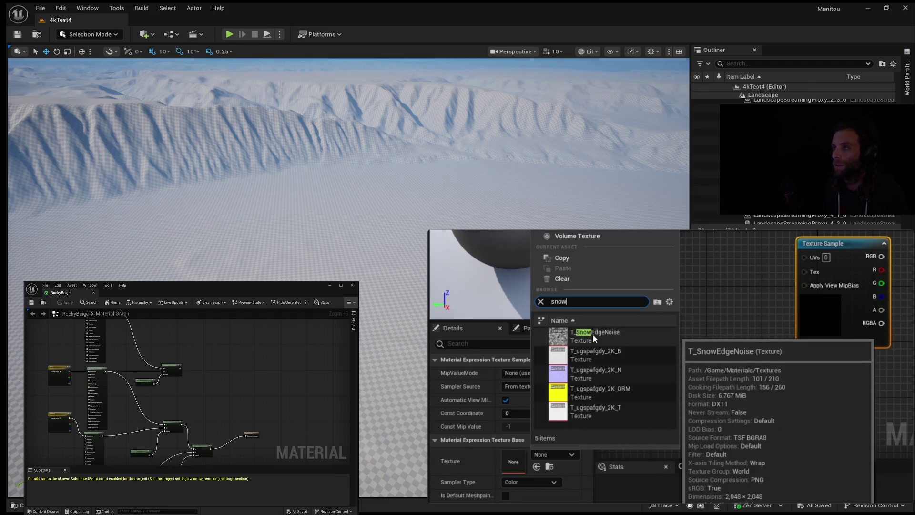
{"action": "left_click", "coordinate": [593, 333]}
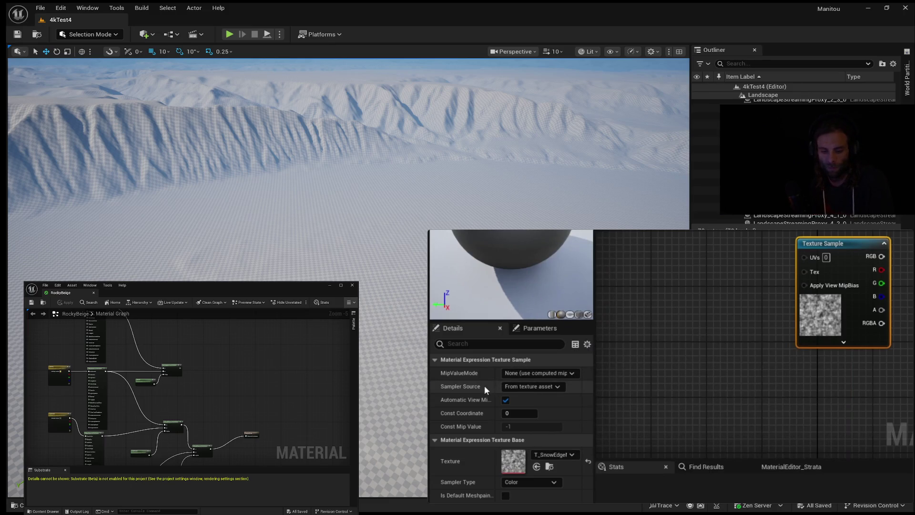
{"action": "left_click", "coordinate": [557, 385]}
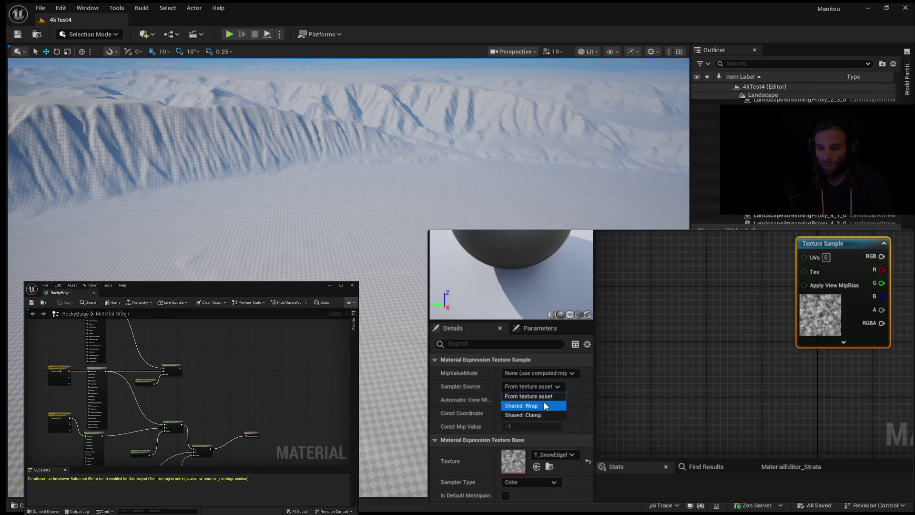
{"action": "left_click", "coordinate": [545, 406]}
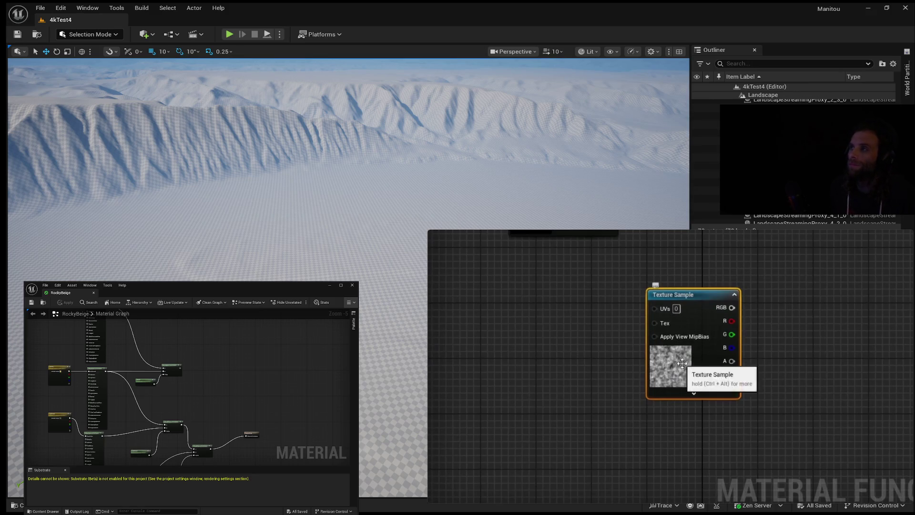
Step: Add a Landscape Coords node feeding a new Divide node, aligned level with it
{"action": "left_click_drag", "start_coordinate": [762, 355], "coordinate": [816, 358]}
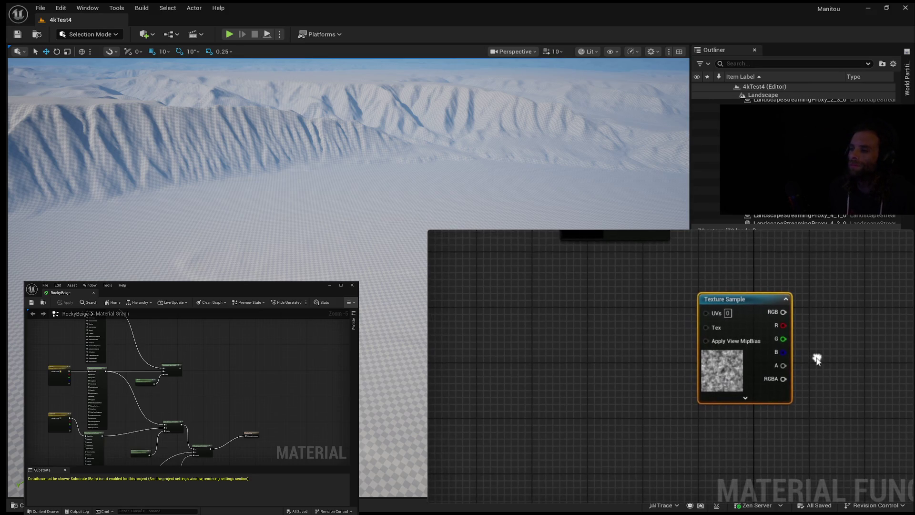
{"action": "left_click_drag", "start_coordinate": [581, 365], "coordinate": [595, 404]}
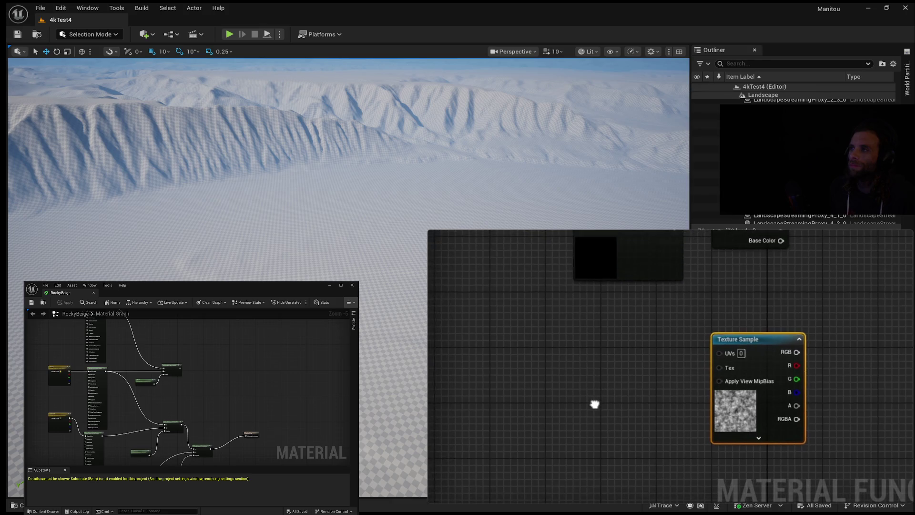
{"action": "right_click", "coordinate": [550, 345]}
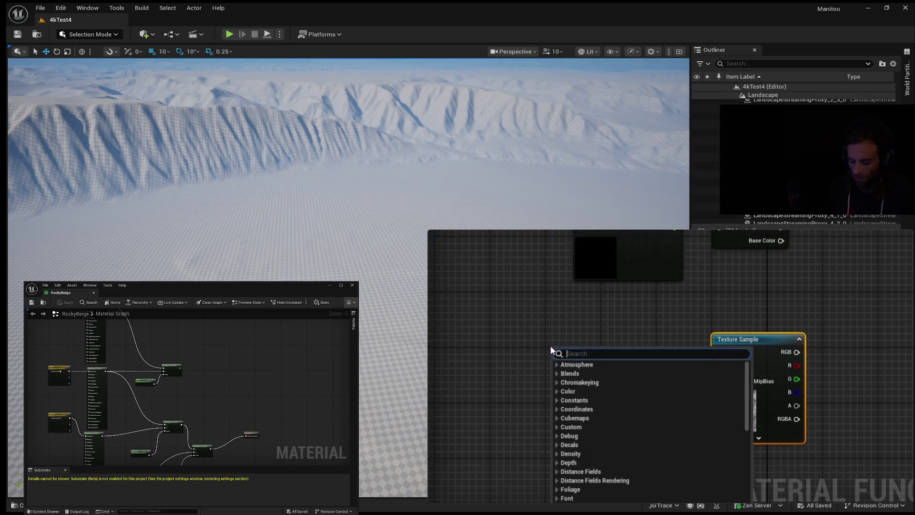
{"action": "type", "text": "landsca"}
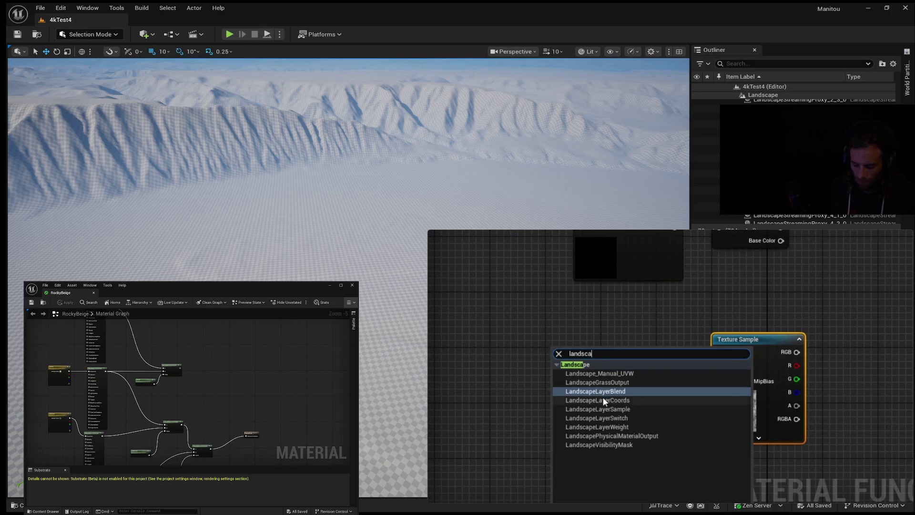
{"action": "left_click", "coordinate": [594, 397]}
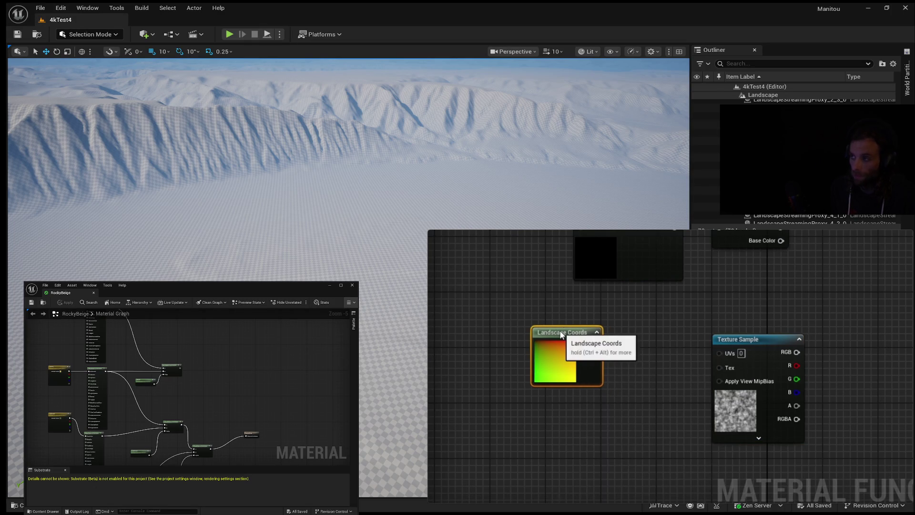
{"action": "left_click_drag", "start_coordinate": [592, 345], "coordinate": [628, 347]}
{"action": "type", "text": "divide"}
{"action": "key", "text": "Return"}
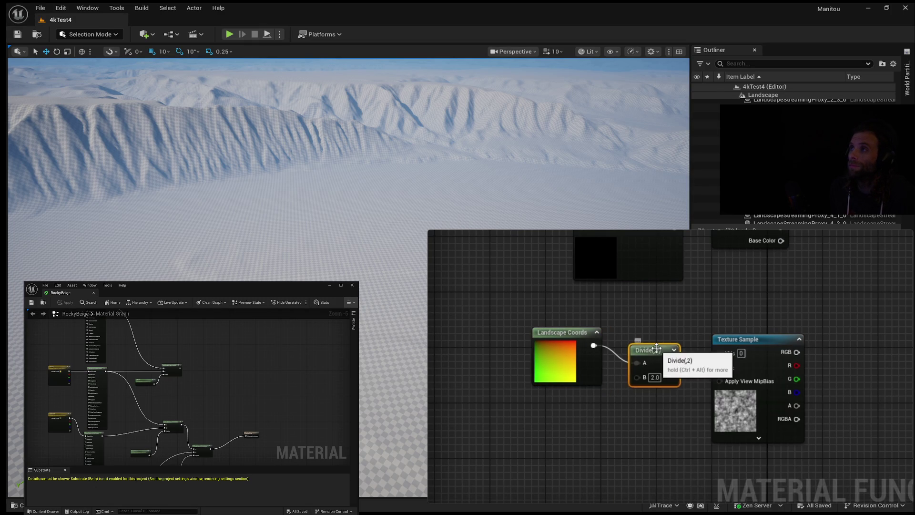
{"action": "left_click_drag", "start_coordinate": [657, 348], "coordinate": [651, 333]}
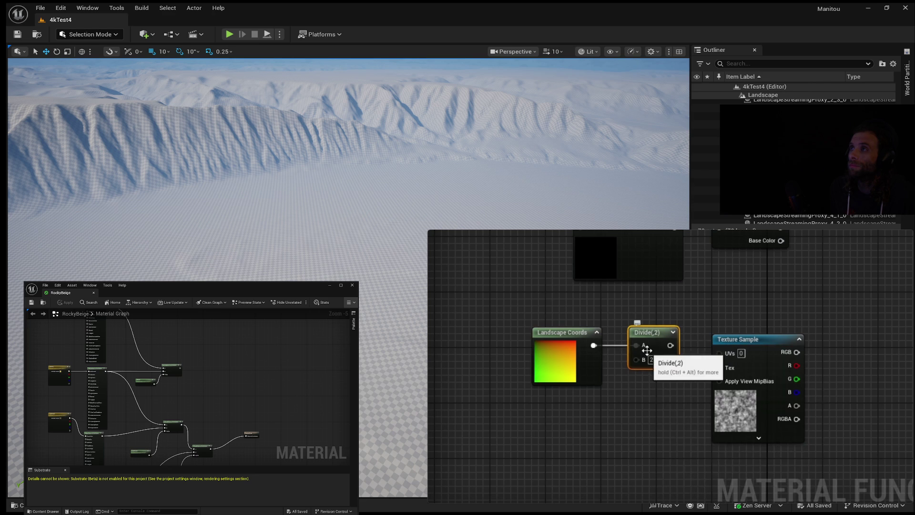
Step: Add a scalar parameter 'Color Variation Tiling Size' with default value 1000
{"action": "left_click", "coordinate": [559, 423]}
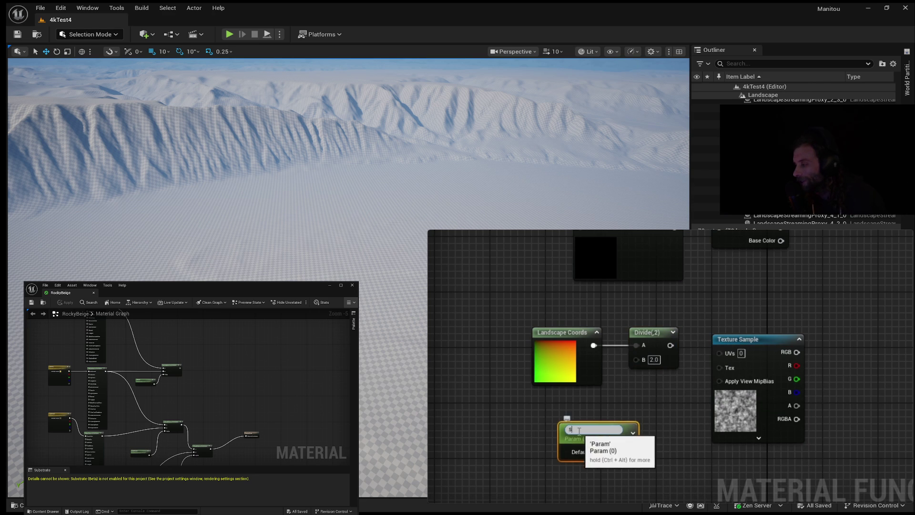
{"action": "type", "text": "C"}
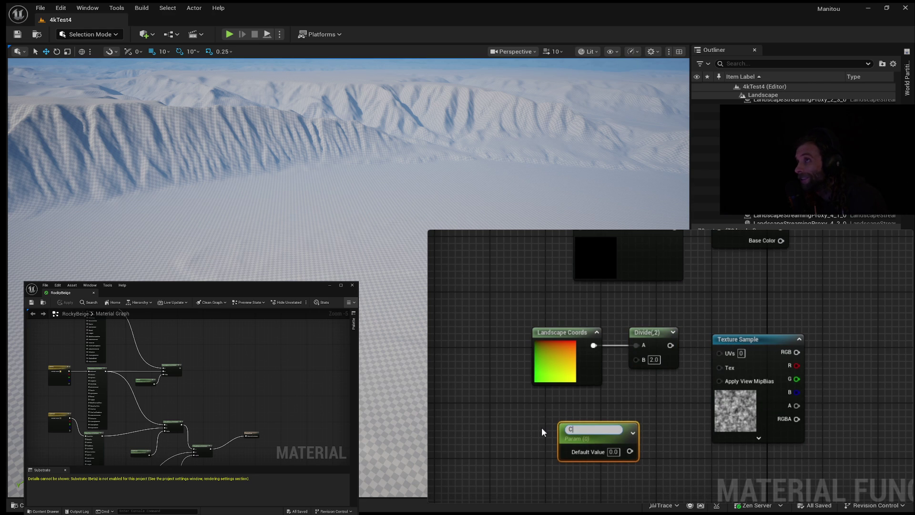
{"action": "type", "text": "olor Variation Tiling Size"}
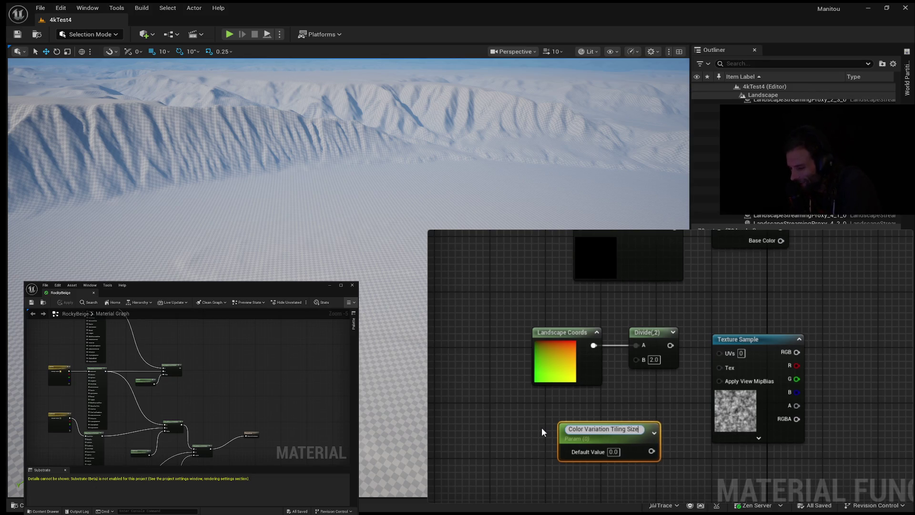
{"action": "key", "text": "Return"}
{"action": "left_click_drag", "start_coordinate": [605, 426], "coordinate": [578, 406]}
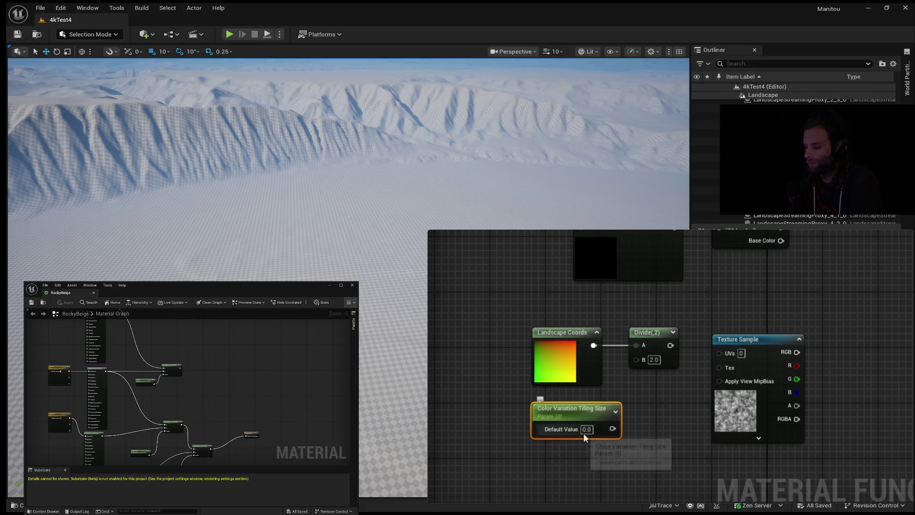
{"action": "left_click", "coordinate": [587, 429]}
{"action": "type", "text": "1000"}
{"action": "key", "text": "Return"}
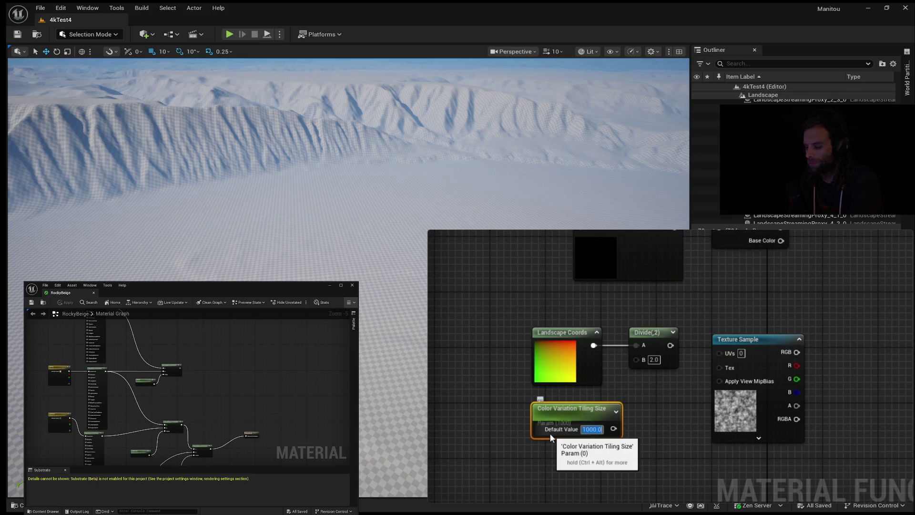
Step: Wire the tiling parameter into Divide's B and the Divide result into Texture Sample UVs
{"action": "mouse_move", "coordinate": [614, 428]}
{"action": "left_mouse_down"}
{"action": "mouse_move", "coordinate": [636, 359]}
{"action": "mouse_move", "coordinate": [719, 352]}
{"action": "left_mouse_up"}
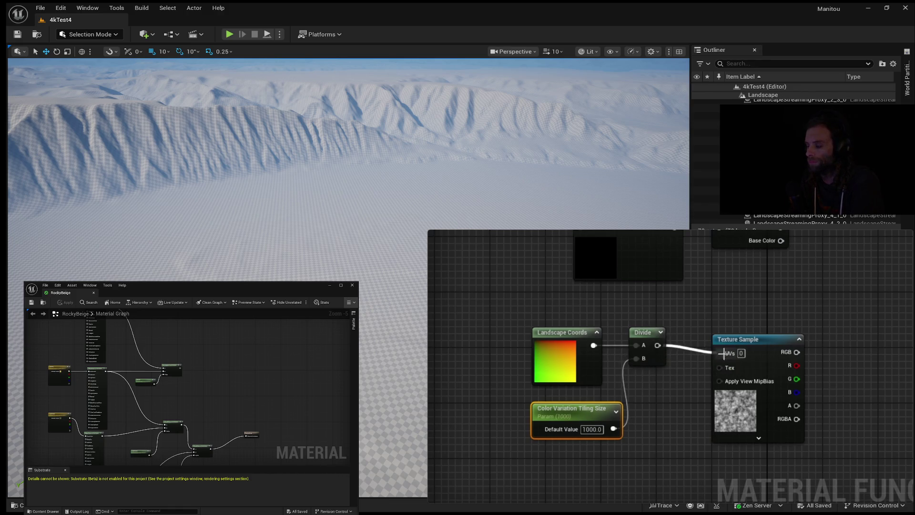
{"action": "left_click", "coordinate": [767, 334]}
{"action": "left_click_drag", "start_coordinate": [852, 368], "coordinate": [706, 370]}
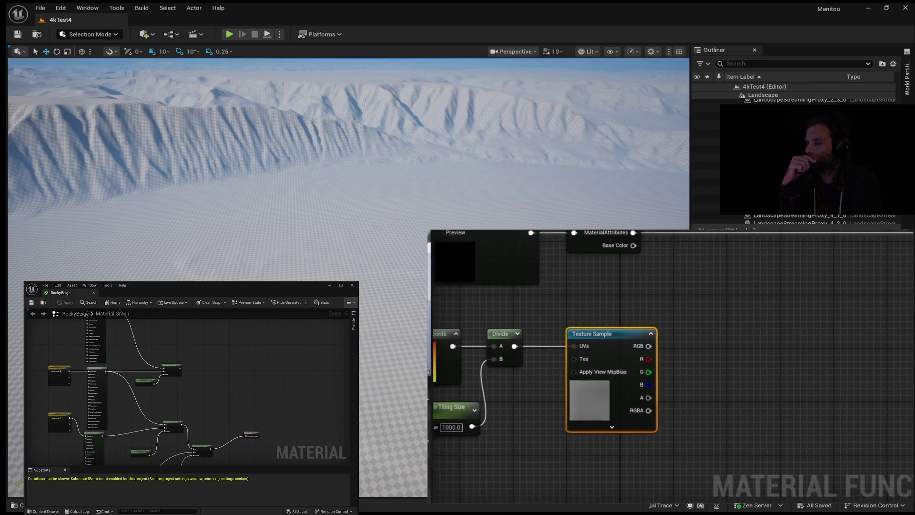
{"action": "key", "text": "ctrl+space"}
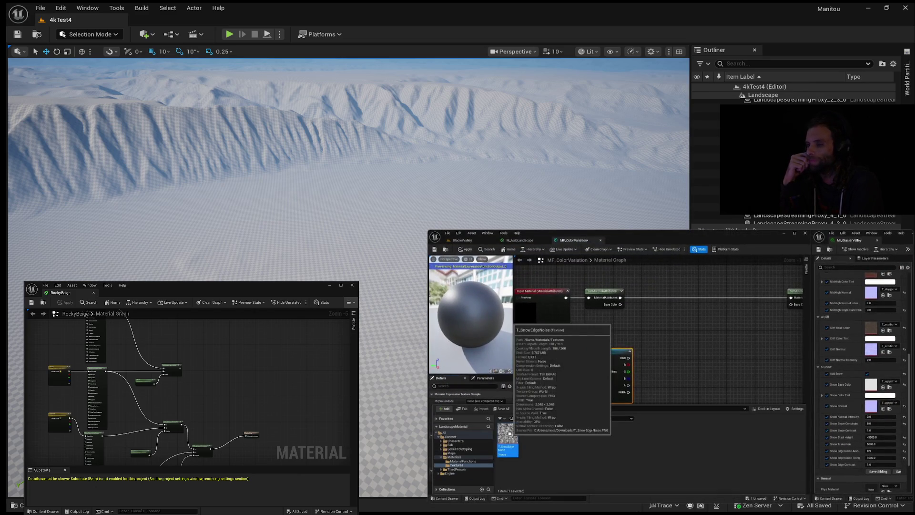
{"action": "double_click", "coordinate": [510, 433]}
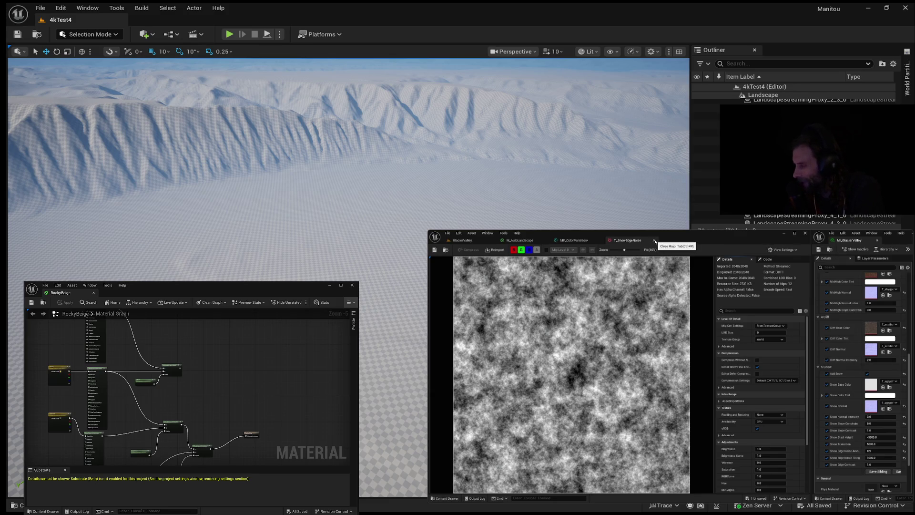
{"action": "left_click", "coordinate": [654, 241]}
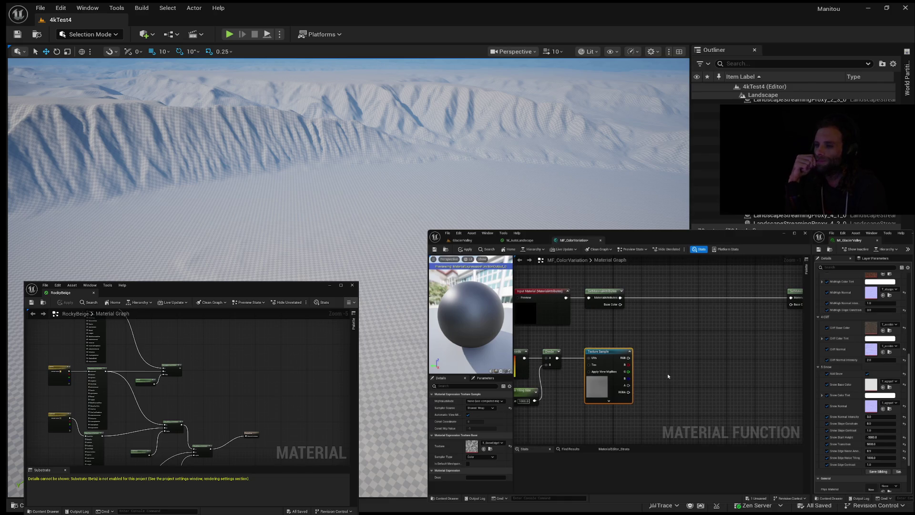
{"action": "left_click_drag", "start_coordinate": [665, 378], "coordinate": [651, 385]}
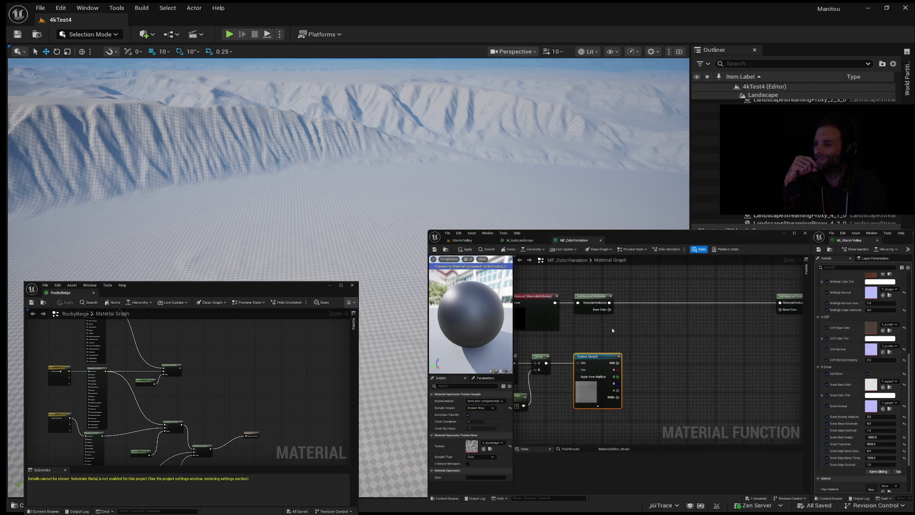
Step: Add a Multiply node combining Base Color with the Texture Sample's RGB
{"action": "left_click_drag", "start_coordinate": [613, 250], "coordinate": [708, 315]}
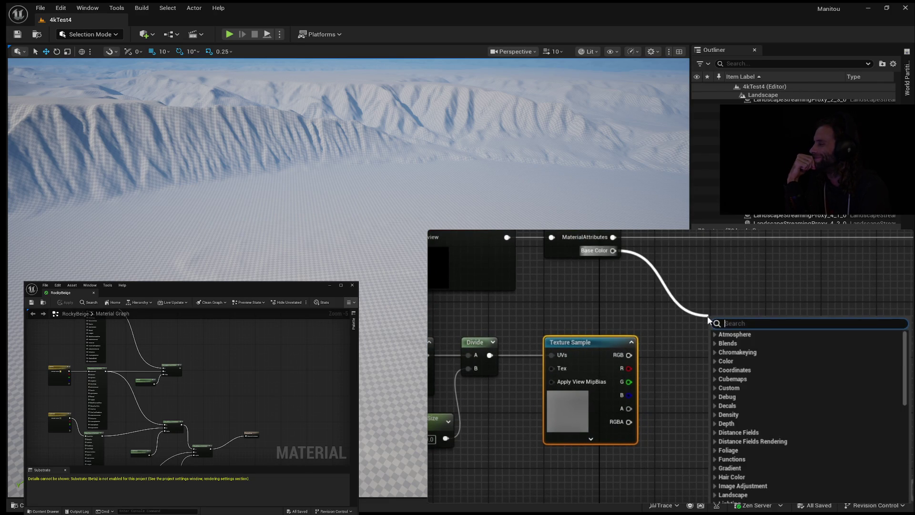
{"action": "type", "text": "multiply"}
{"action": "key", "text": "Return"}
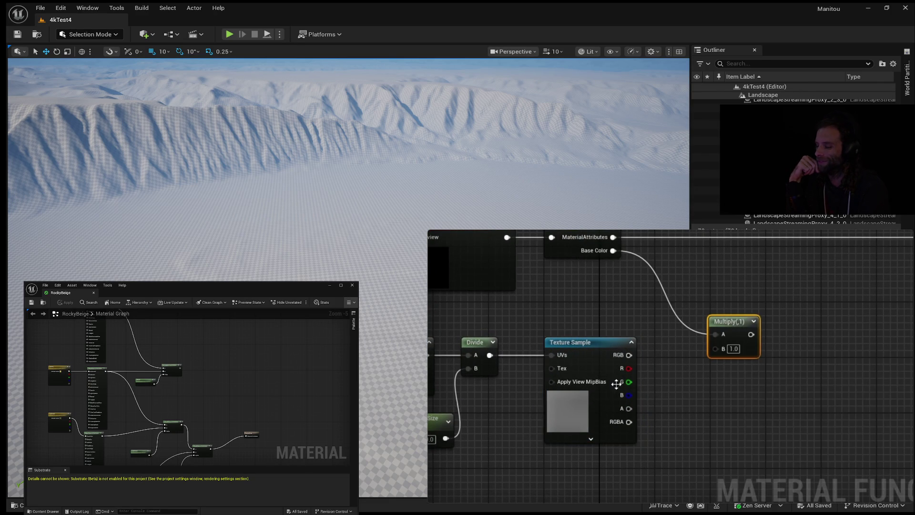
{"action": "left_click_drag", "start_coordinate": [629, 355], "coordinate": [715, 348]}
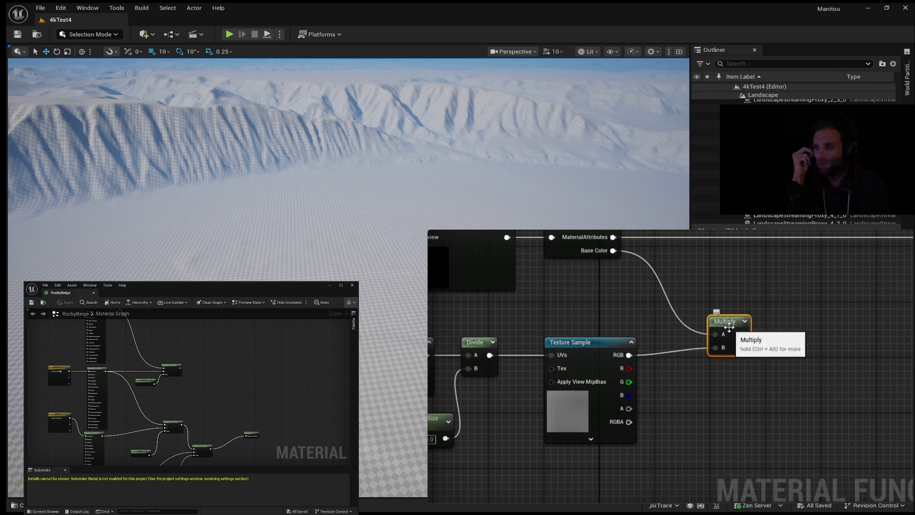
Step: Connect the Multiply output to SetMaterialAttributes' Base Color input
{"action": "mouse_move", "coordinate": [784, 346]}
{"action": "left_mouse_down"}
{"action": "mouse_move", "coordinate": [714, 386]}
{"action": "mouse_move", "coordinate": [641, 396]}
{"action": "left_mouse_up"}
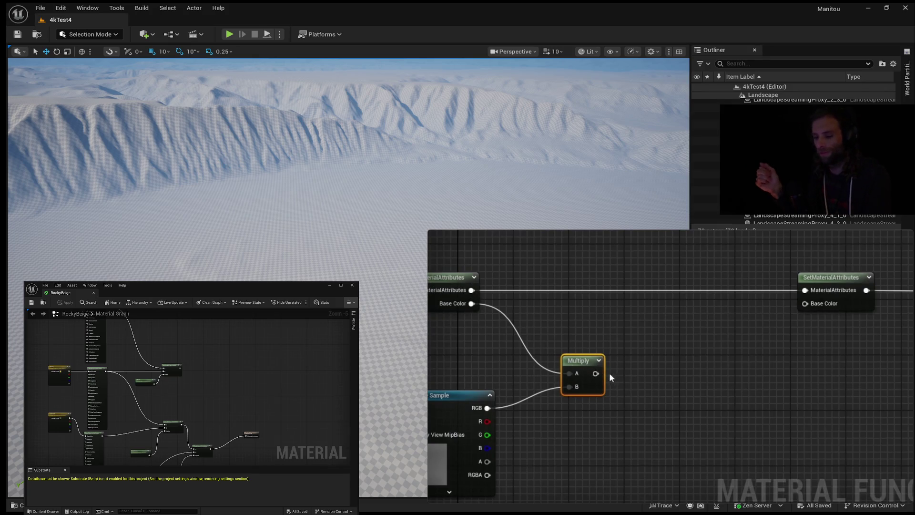
{"action": "left_click_drag", "start_coordinate": [595, 373], "coordinate": [804, 303]}
{"action": "left_click_drag", "start_coordinate": [696, 384], "coordinate": [852, 346]}
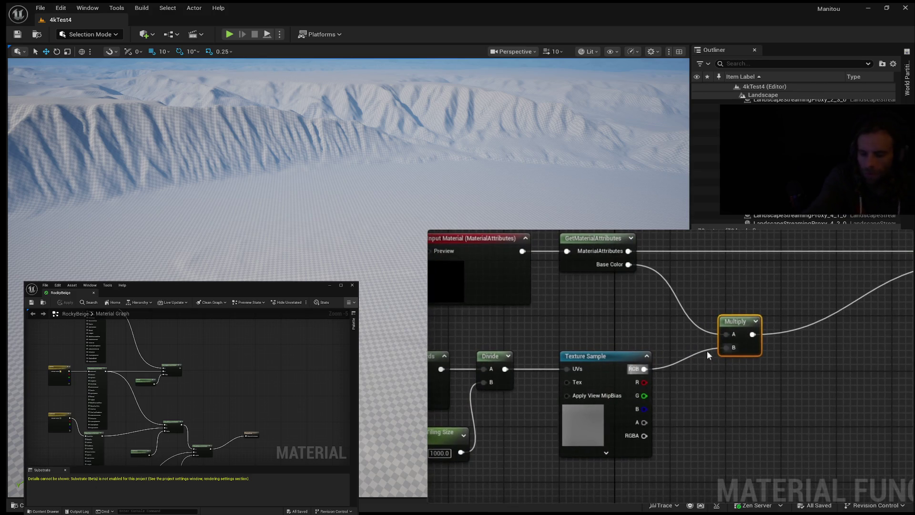
{"action": "left_click_drag", "start_coordinate": [707, 397], "coordinate": [729, 349]}
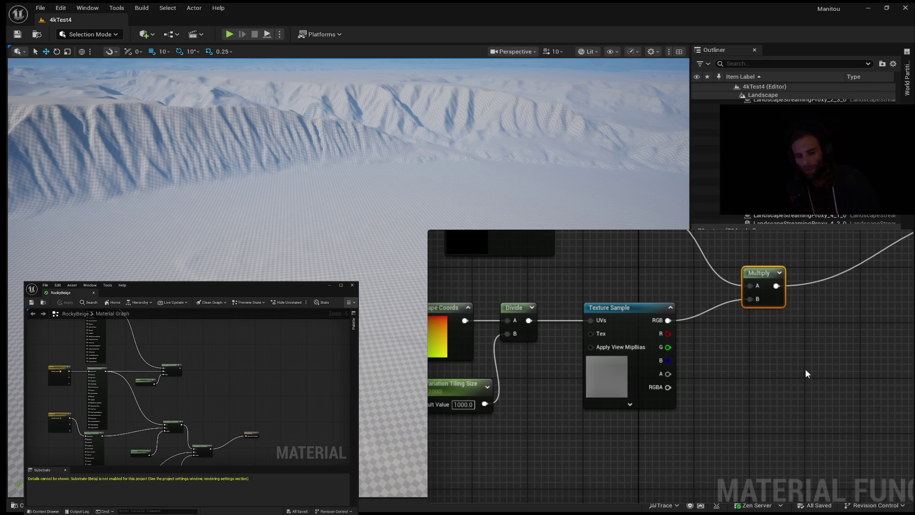
{"action": "left_click_drag", "start_coordinate": [742, 381], "coordinate": [812, 406]}
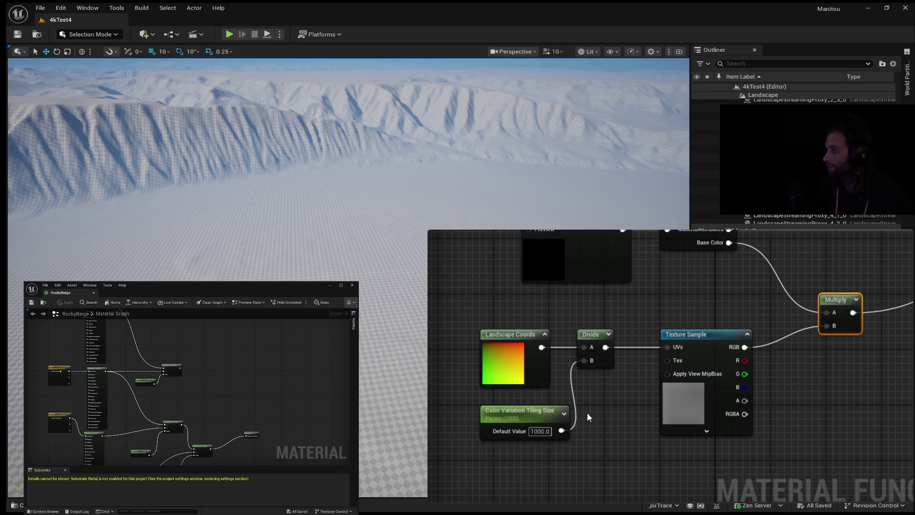
{"action": "left_click", "coordinate": [537, 411]}
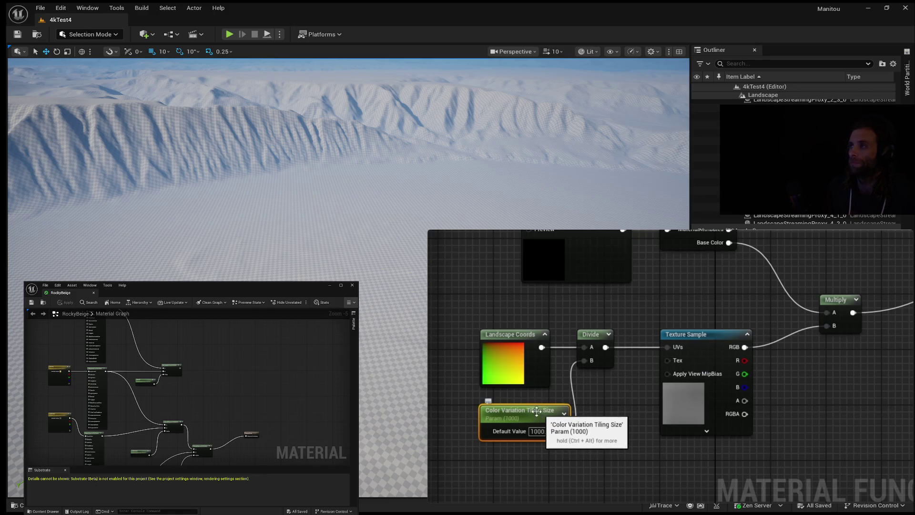
Step: Set Color Variation Tiling Size's group to 'Landscape Color Variation'
{"action": "left_click", "coordinate": [481, 442]}
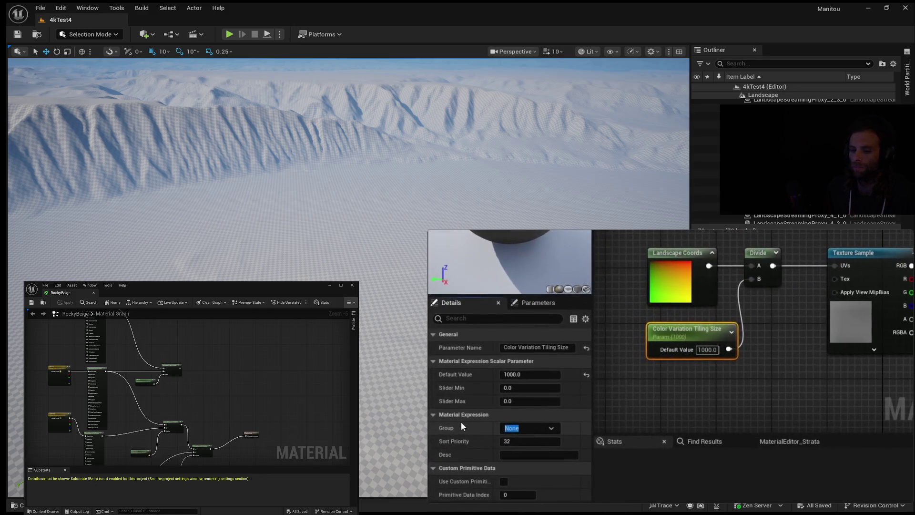
{"action": "type", "text": "Landscape"}
{"action": "type", "text": " Color Variation"}
{"action": "key", "text": "Return"}
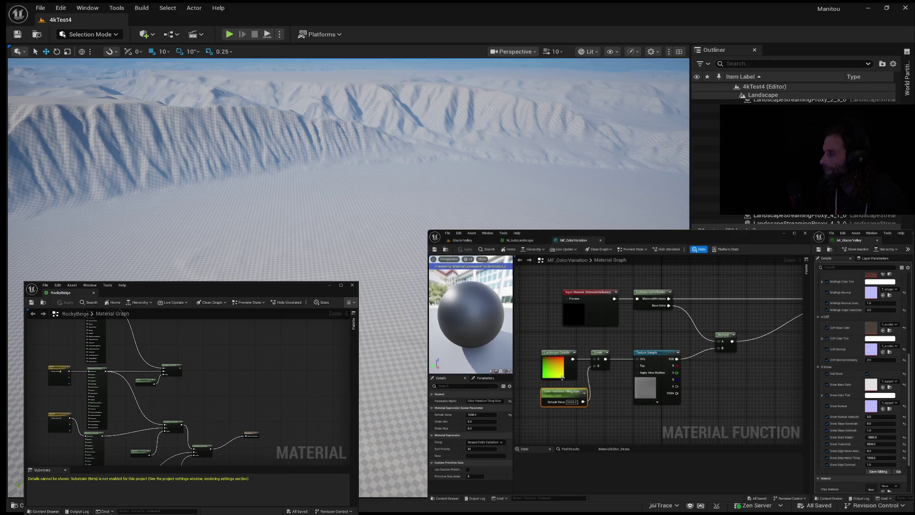
{"action": "left_click", "coordinate": [462, 240]}
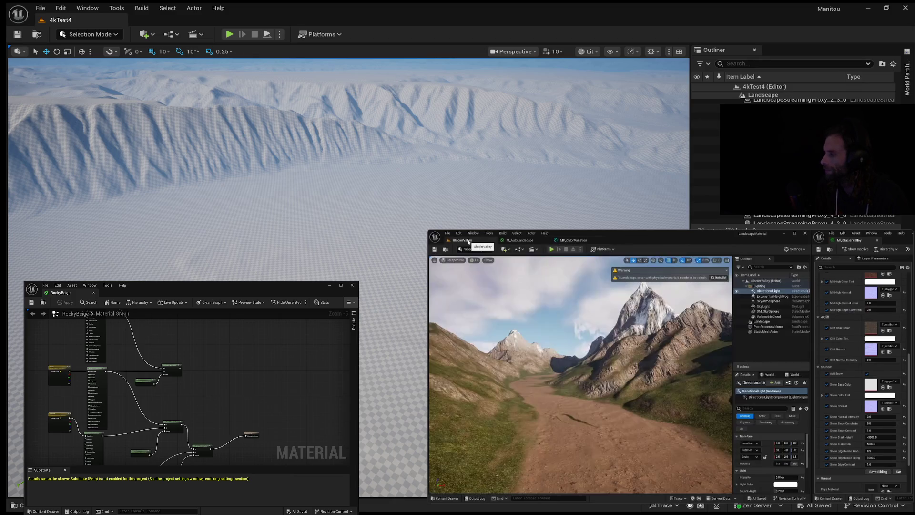
{"action": "left_click_drag", "start_coordinate": [648, 370], "coordinate": [651, 342]}
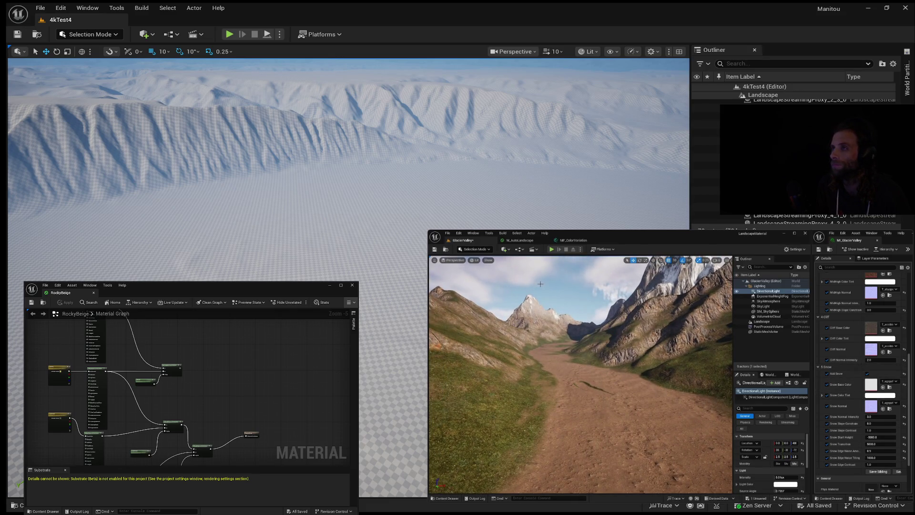
{"action": "left_click", "coordinate": [575, 240]}
{"action": "scroll", "coordinate": [651, 343], "scroll_direction": "down", "scroll_amount": 2}
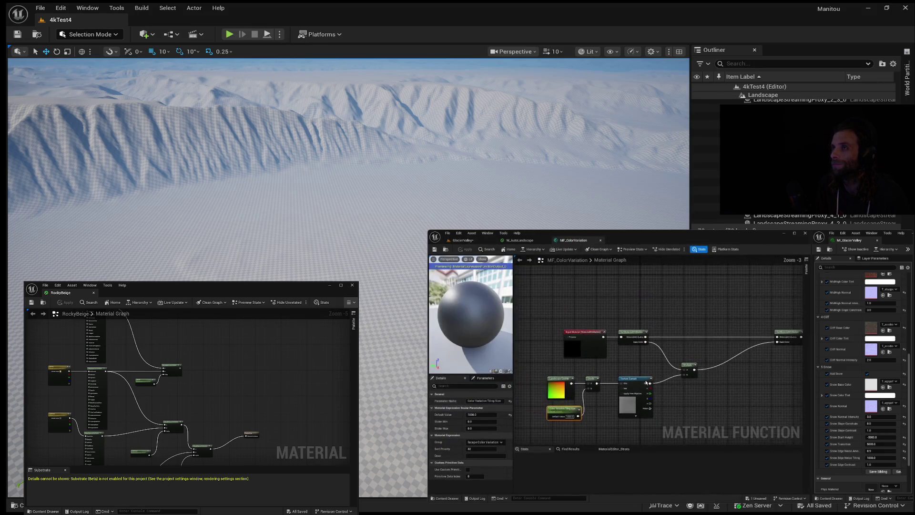
{"action": "left_click_drag", "start_coordinate": [700, 409], "coordinate": [687, 390]}
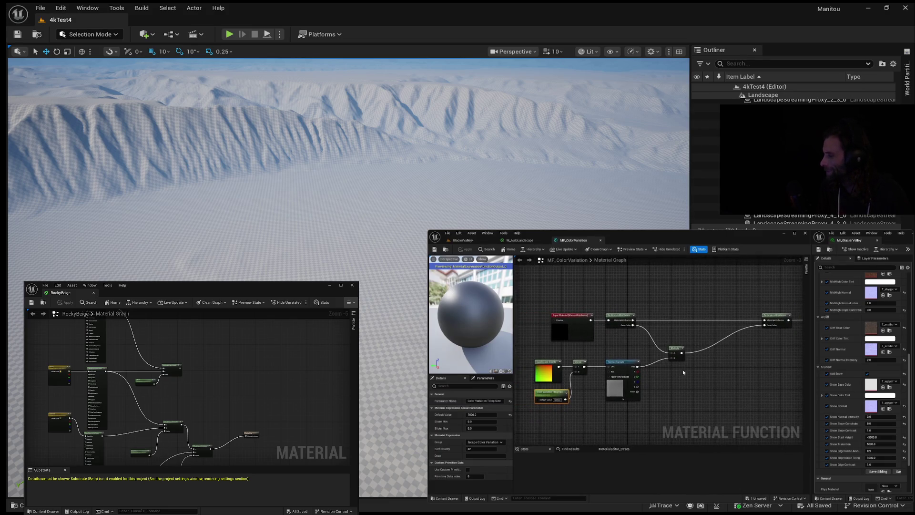
{"action": "left_click_drag", "start_coordinate": [717, 371], "coordinate": [734, 406]}
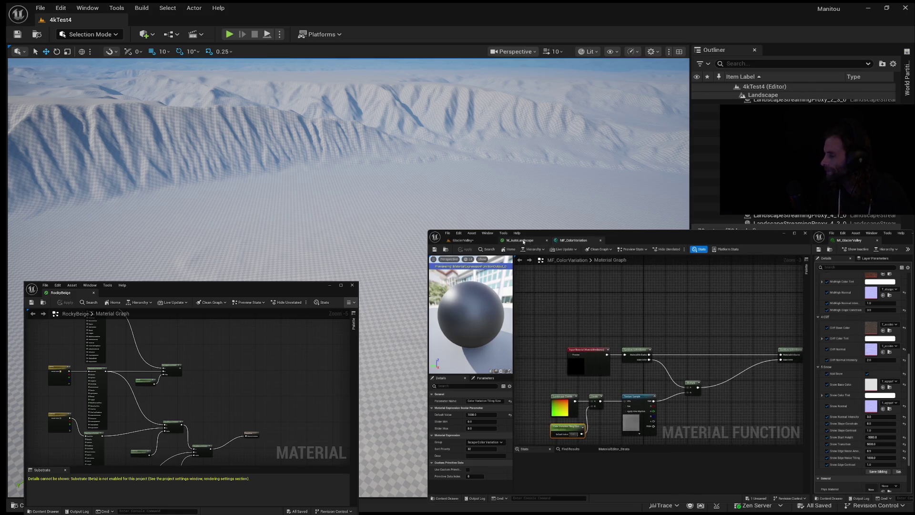
{"action": "left_click", "coordinate": [524, 242]}
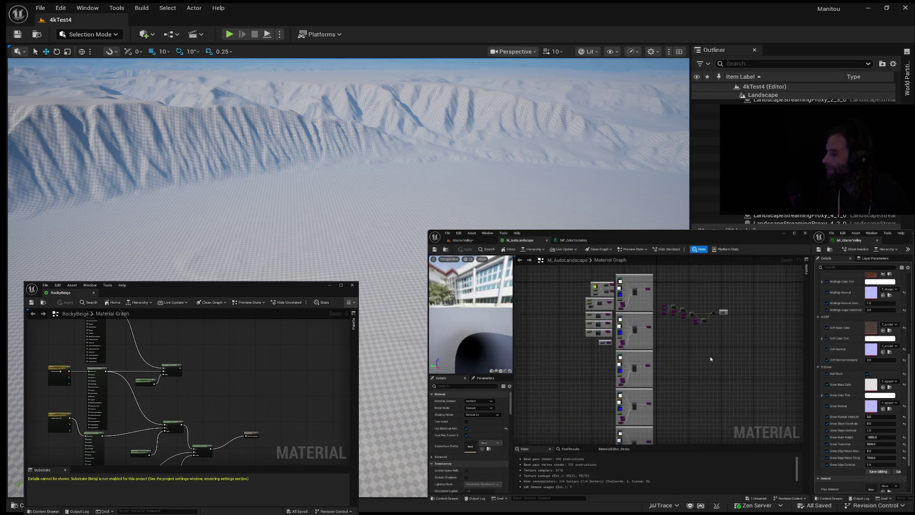
Step: Center the M_AutoLandscape graph on Final Output and drag that node further right to clear space
{"action": "left_click_drag", "start_coordinate": [699, 354], "coordinate": [633, 350]}
{"action": "scroll", "coordinate": [644, 335], "scroll_direction": "up", "scroll_amount": 9}
{"action": "left_click_drag", "start_coordinate": [665, 382], "coordinate": [654, 372]}
{"action": "left_click_drag", "start_coordinate": [625, 309], "coordinate": [691, 350]}
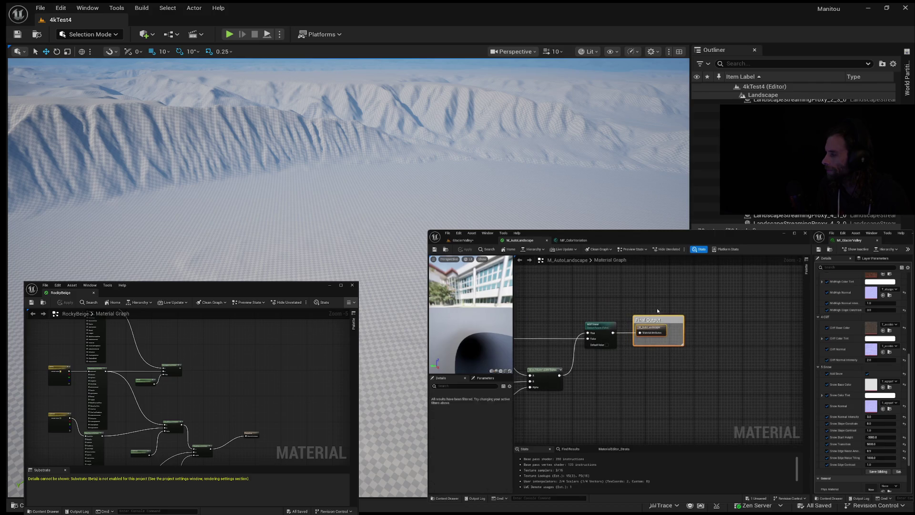
{"action": "left_click_drag", "start_coordinate": [666, 316], "coordinate": [751, 319]}
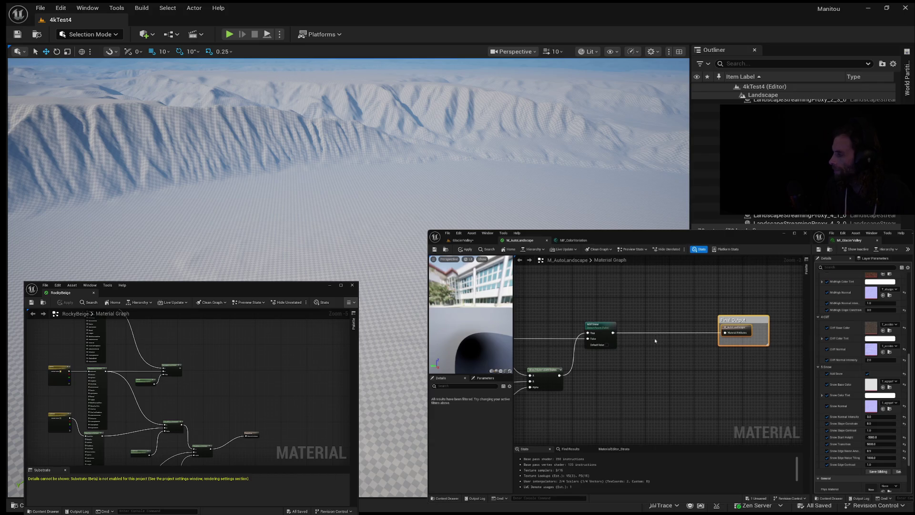
{"action": "key", "text": "ctrl+space"}
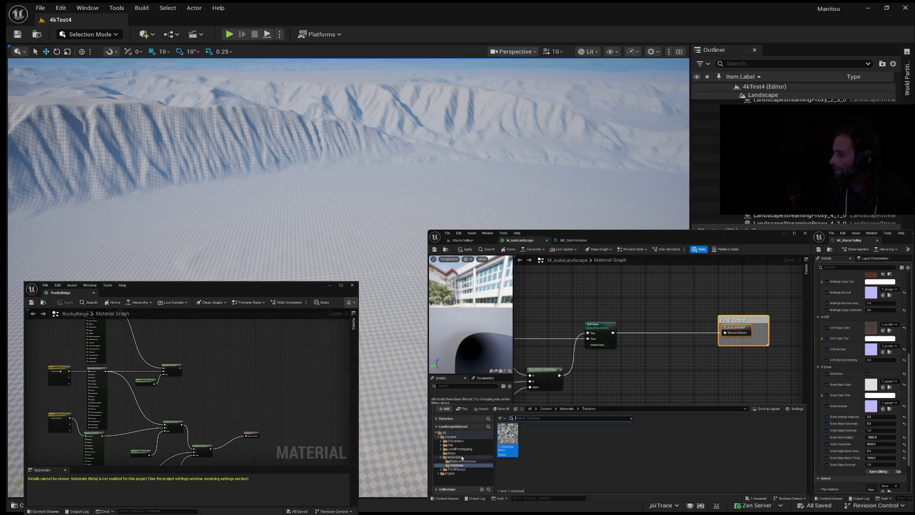
Step: Place MF_ColorVariation from MaterialFunctions, route Add Snow through it into Final Output, and save
{"action": "left_click", "coordinate": [462, 460]}
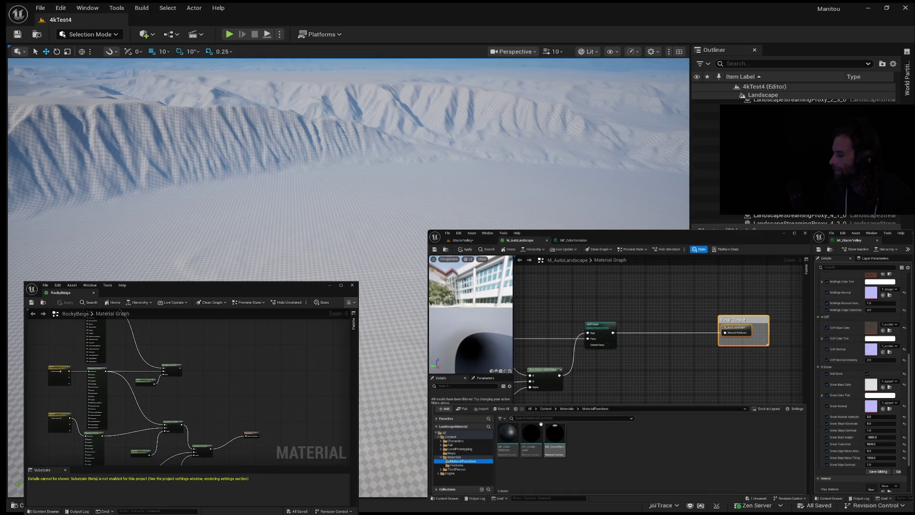
{"action": "mouse_move", "coordinate": [507, 434]}
{"action": "left_mouse_down"}
{"action": "mouse_move", "coordinate": [659, 383]}
{"action": "mouse_move", "coordinate": [661, 343]}
{"action": "left_mouse_up"}
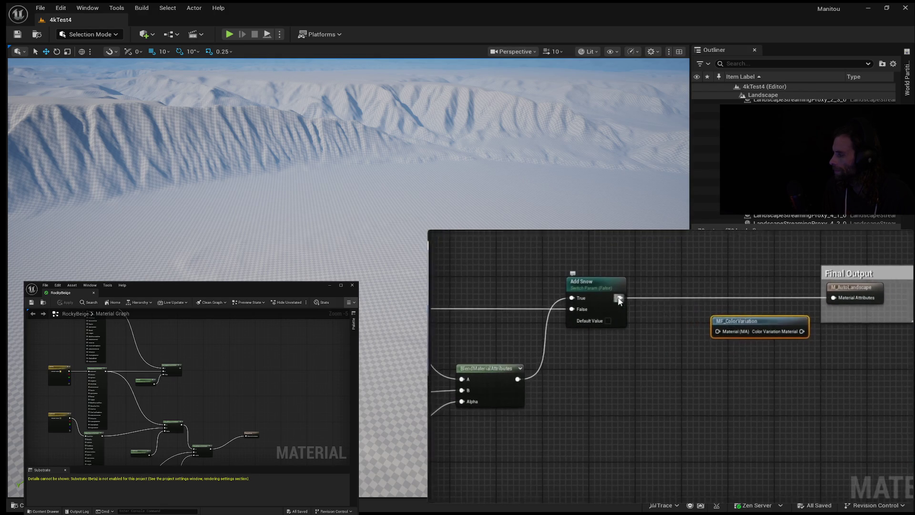
{"action": "left_click_drag", "start_coordinate": [619, 298], "coordinate": [721, 330]}
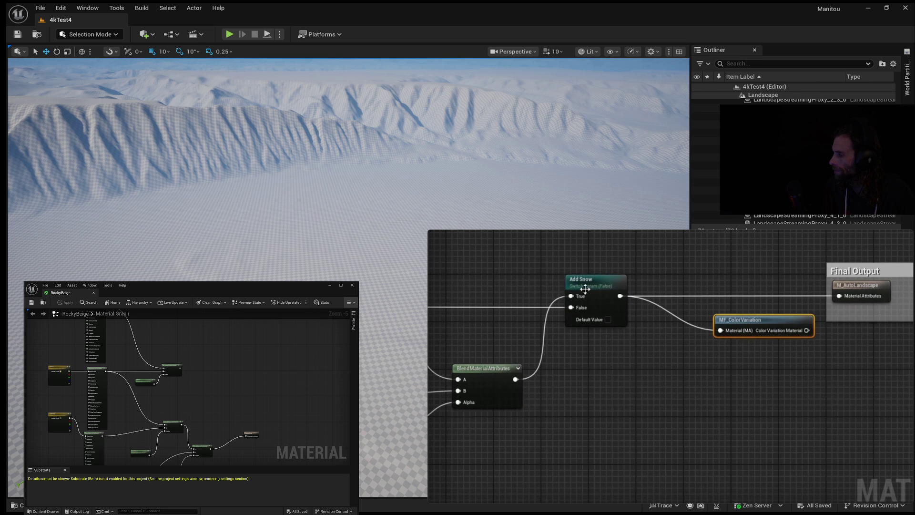
{"action": "left_click_drag", "start_coordinate": [805, 330], "coordinate": [839, 296]}
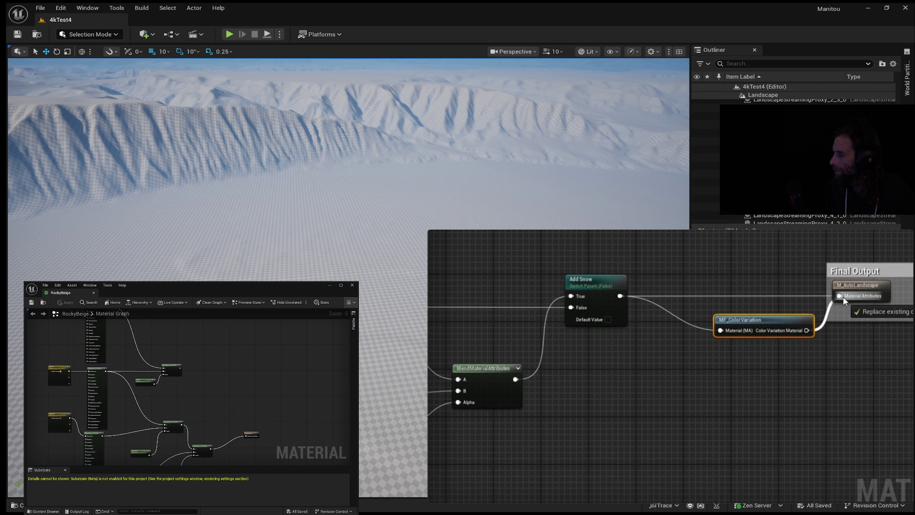
{"action": "left_click_drag", "start_coordinate": [757, 320], "coordinate": [714, 284]}
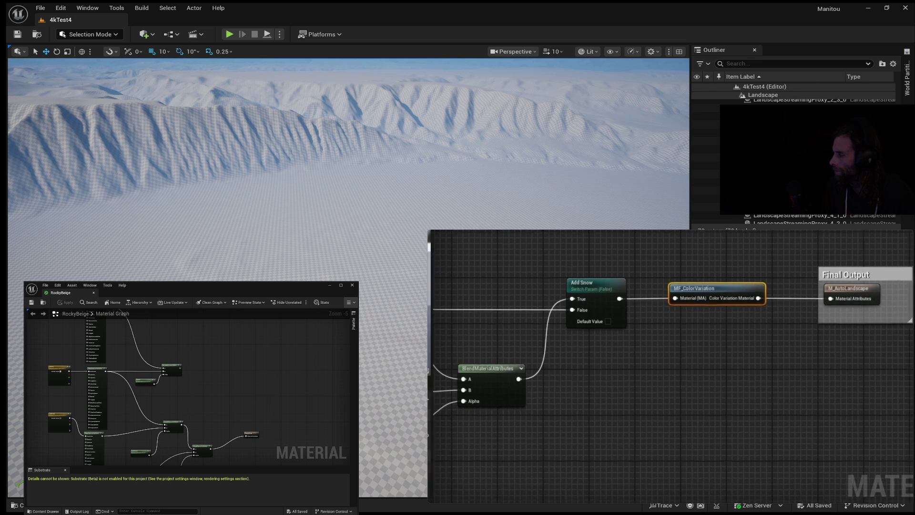
{"action": "key", "text": "ctrl+s"}
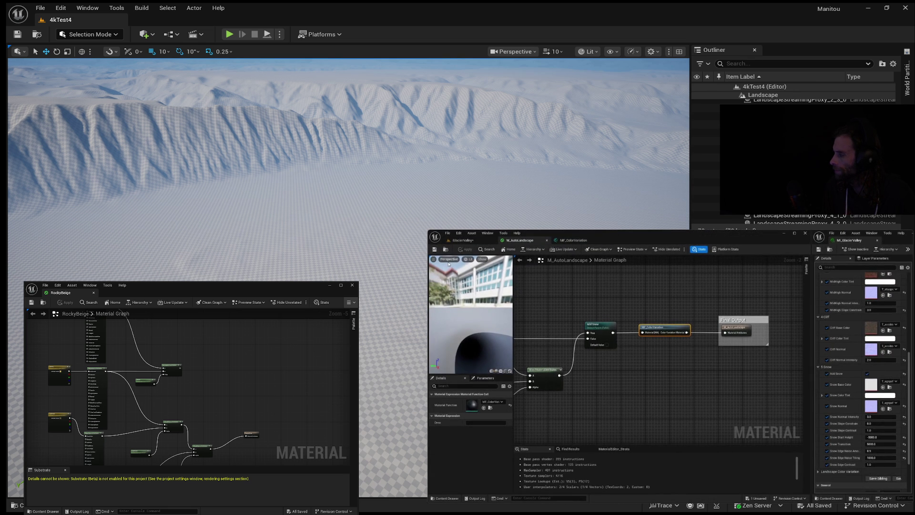
Step: Return to GlacierValley and fly the camera down the valley to view the mottled color variation
{"action": "left_click", "coordinate": [466, 241]}
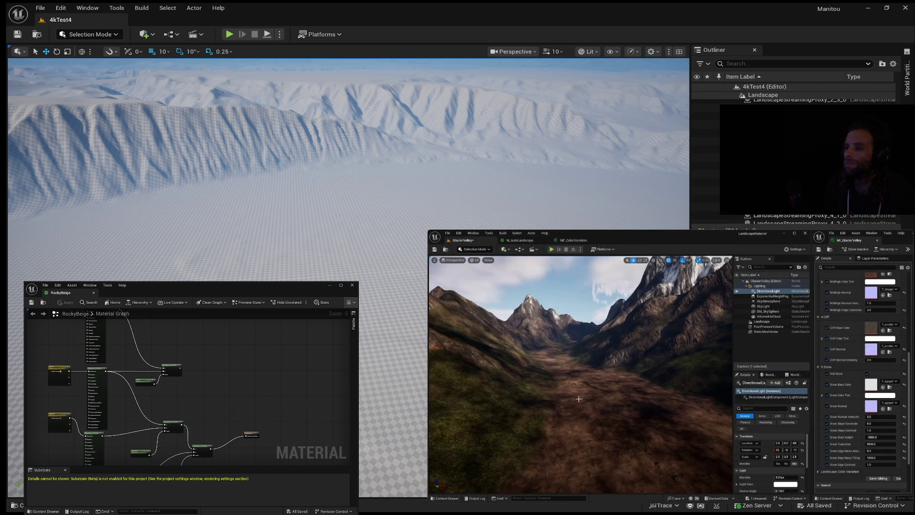
{"action": "left_click_drag", "start_coordinate": [619, 402], "coordinate": [619, 376]}
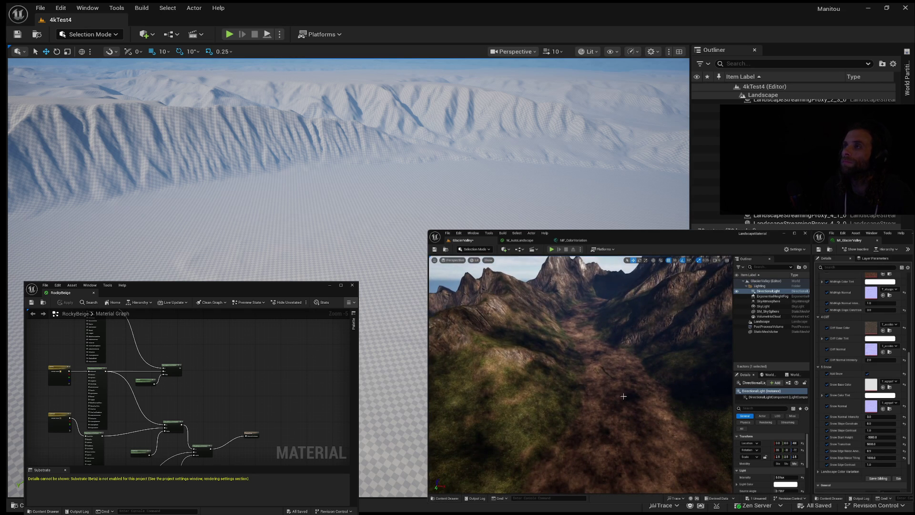
{"action": "mouse_move", "coordinate": [607, 403]}
{"action": "left_mouse_down"}
{"action": "mouse_move", "coordinate": [616, 396]}
{"action": "mouse_move", "coordinate": [567, 392]}
{"action": "left_mouse_up"}
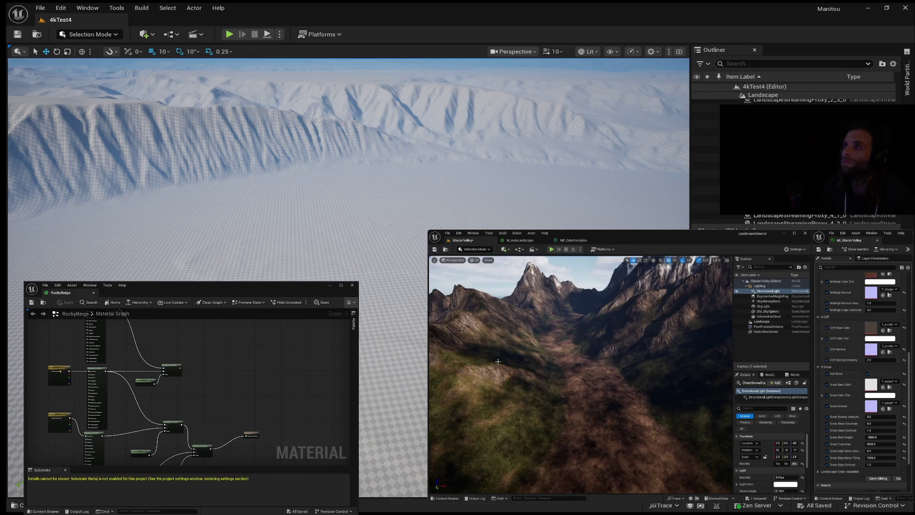
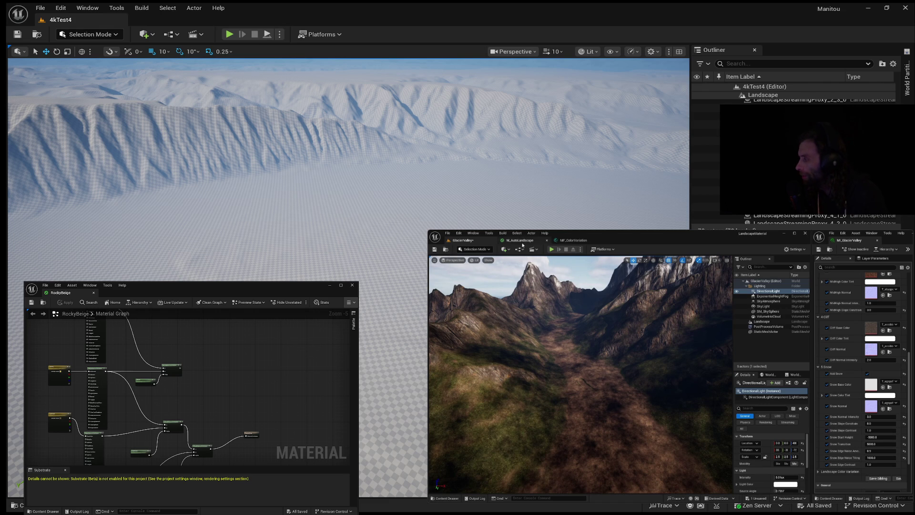
Step: Duplicate a node, set its value to 0, and rearrange the function graph
{"action": "left_click", "coordinate": [579, 240]}
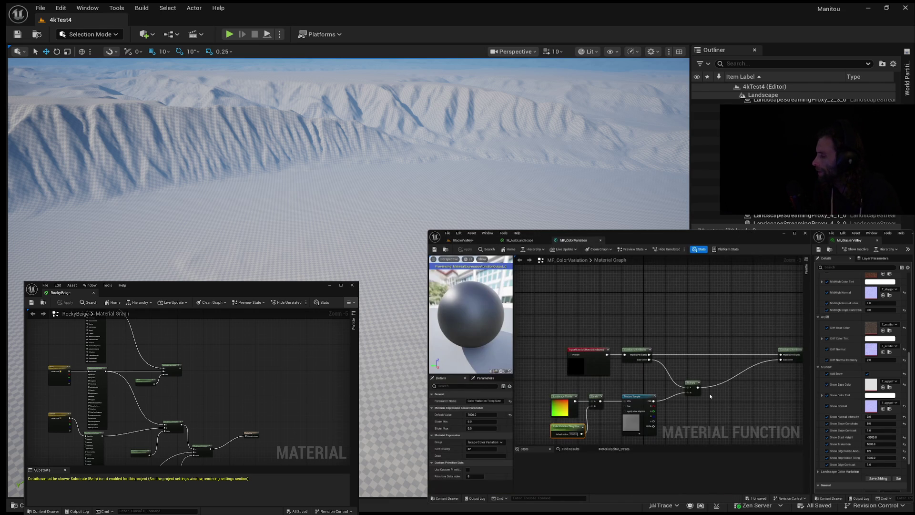
{"action": "mouse_move", "coordinate": [714, 401]}
{"action": "left_mouse_down"}
{"action": "mouse_move", "coordinate": [663, 372]}
{"action": "mouse_move", "coordinate": [680, 352]}
{"action": "left_mouse_up"}
{"action": "key", "text": "shift+F11"}
{"action": "scroll", "coordinate": [672, 357], "scroll_direction": "up", "scroll_amount": 3}
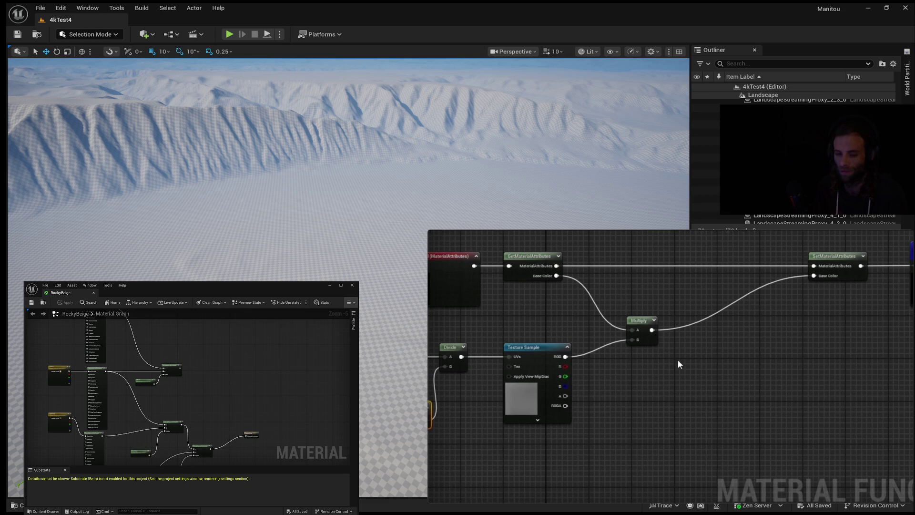
{"action": "left_click_drag", "start_coordinate": [653, 380], "coordinate": [768, 363]}
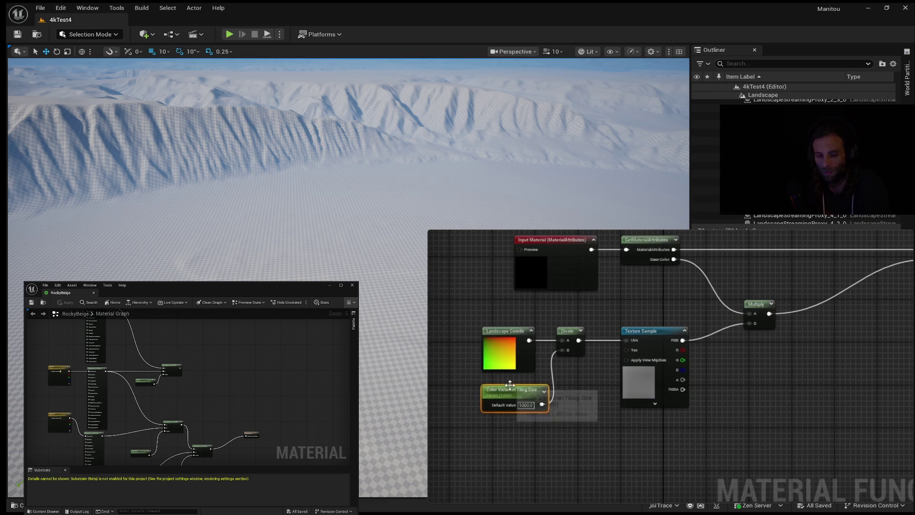
{"action": "key", "text": "ctrl+d"}
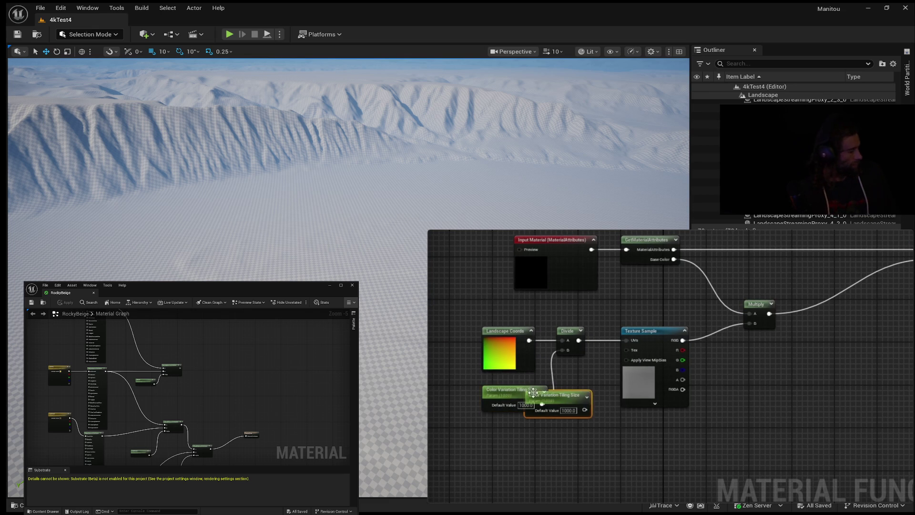
{"action": "mouse_move", "coordinate": [562, 394]}
{"action": "left_mouse_down"}
{"action": "mouse_move", "coordinate": [785, 377]}
{"action": "mouse_move", "coordinate": [775, 351]}
{"action": "left_mouse_up"}
{"action": "type", "text": "Intensity"}
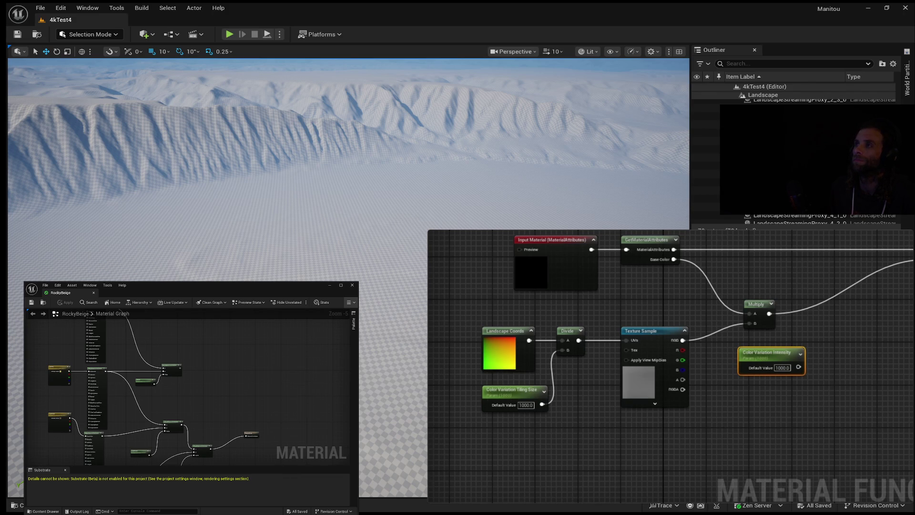
{"action": "type", "text": "0"}
{"action": "key", "text": "Return"}
{"action": "left_click_drag", "start_coordinate": [818, 393], "coordinate": [700, 456]}
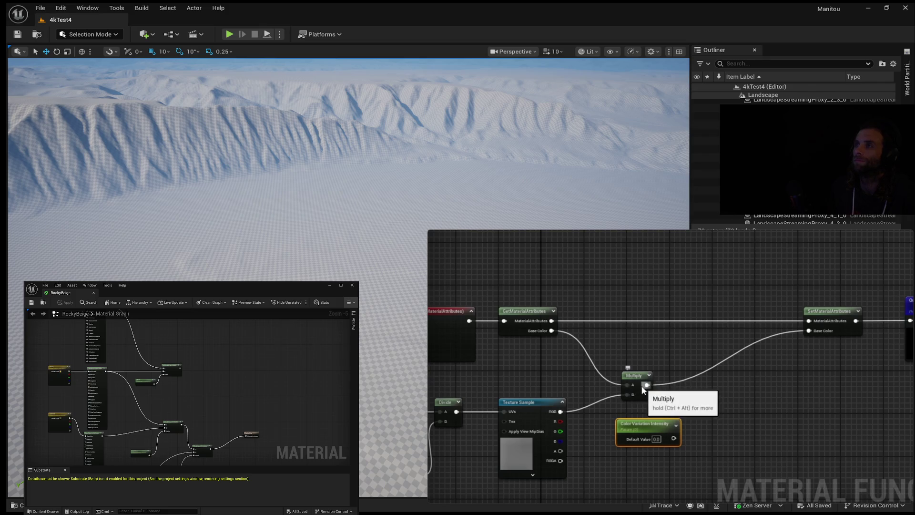
Step: Reposition graph nodes and wires, pausing and resuming the tutorial video
{"action": "left_click", "coordinate": [743, 366]}
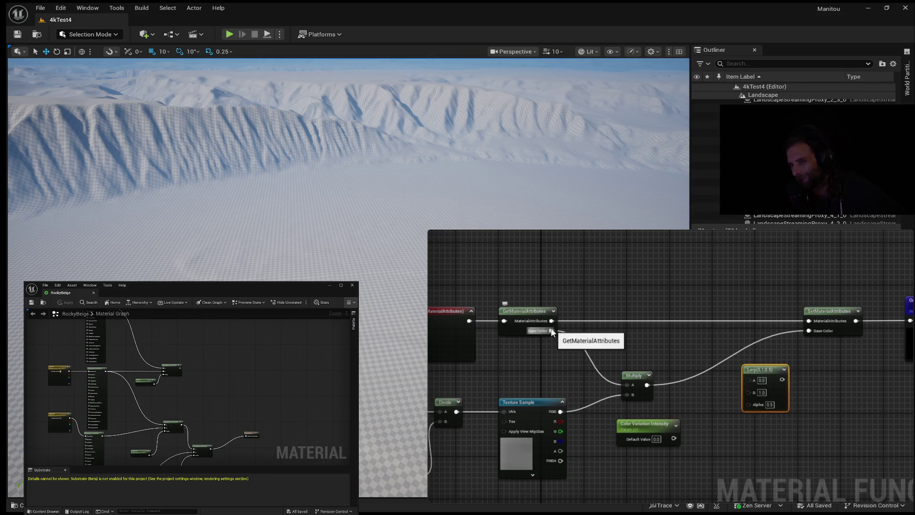
{"action": "left_click_drag", "start_coordinate": [551, 330], "coordinate": [748, 379]}
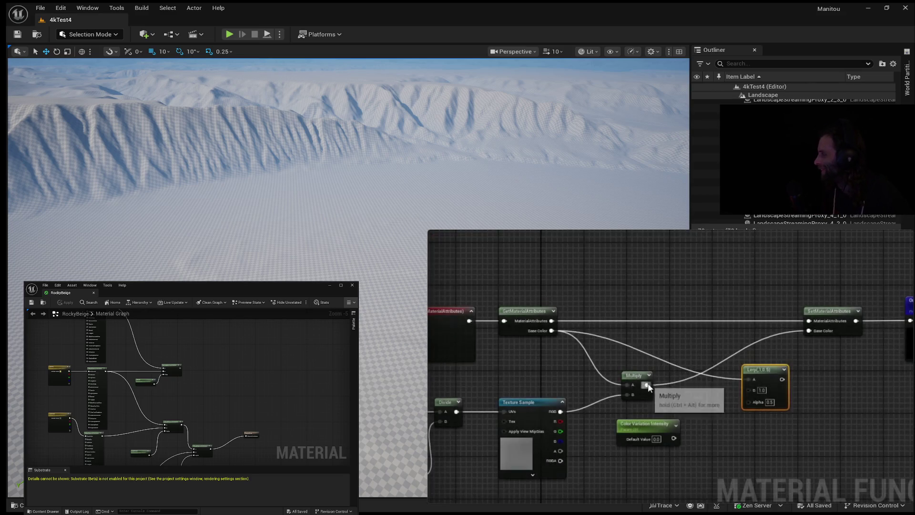
{"action": "mouse_move", "coordinate": [647, 385]}
{"action": "left_mouse_down"}
{"action": "mouse_move", "coordinate": [750, 390]}
{"action": "mouse_move", "coordinate": [745, 348]}
{"action": "mouse_move", "coordinate": [788, 348]}
{"action": "mouse_move", "coordinate": [809, 330]}
{"action": "left_mouse_up"}
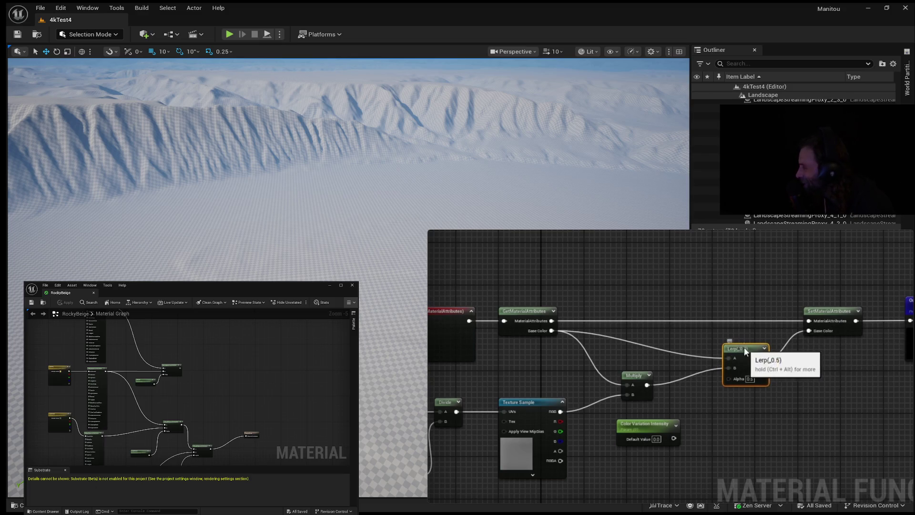
{"action": "left_click_drag", "start_coordinate": [740, 349], "coordinate": [741, 344]}
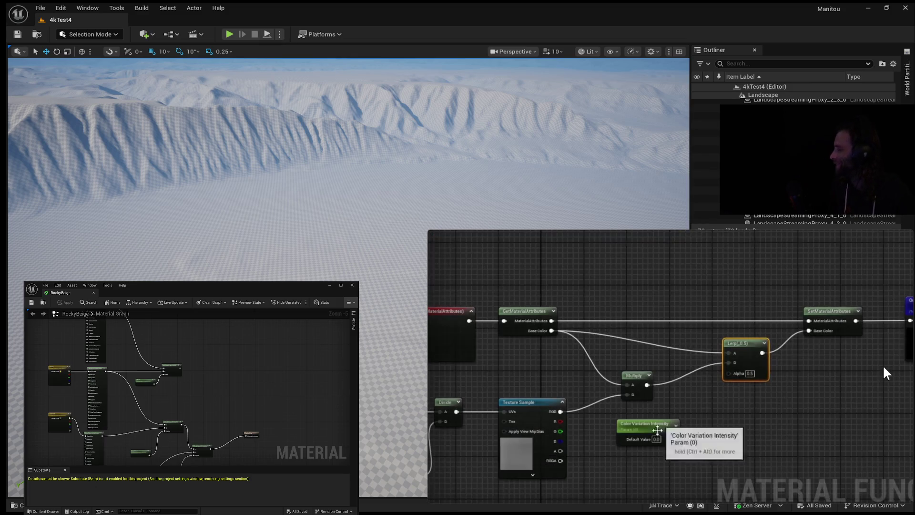
{"action": "mouse_move", "coordinate": [822, 365]}
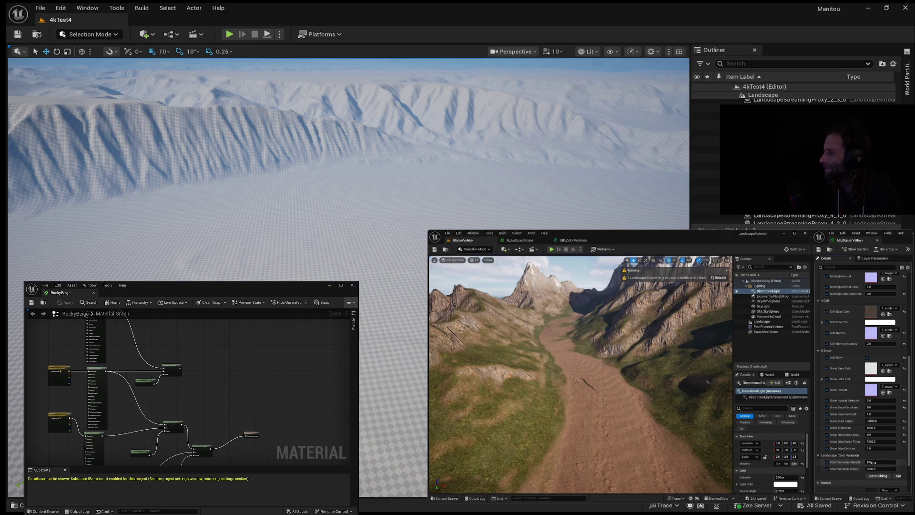
{"action": "mouse_move", "coordinate": [660, 386]}
{"action": "left_click", "coordinate": [669, 368]}
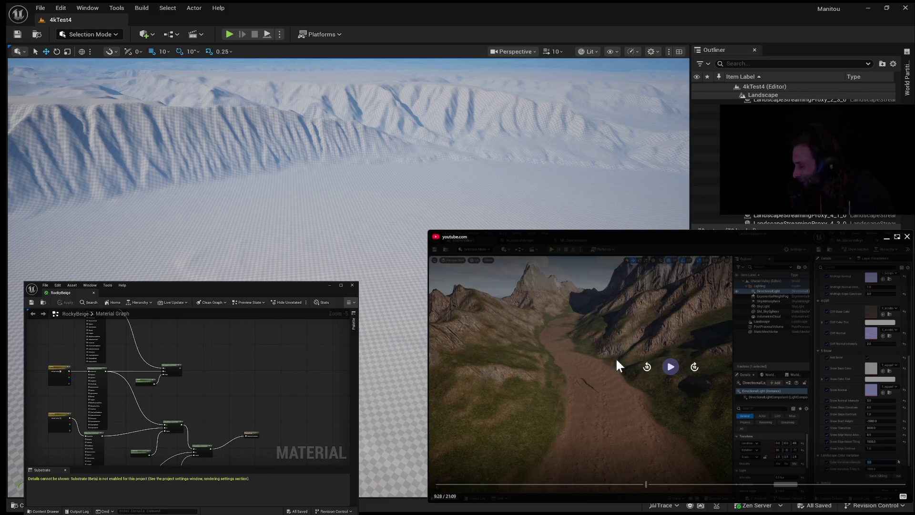
{"action": "left_click", "coordinate": [662, 367]}
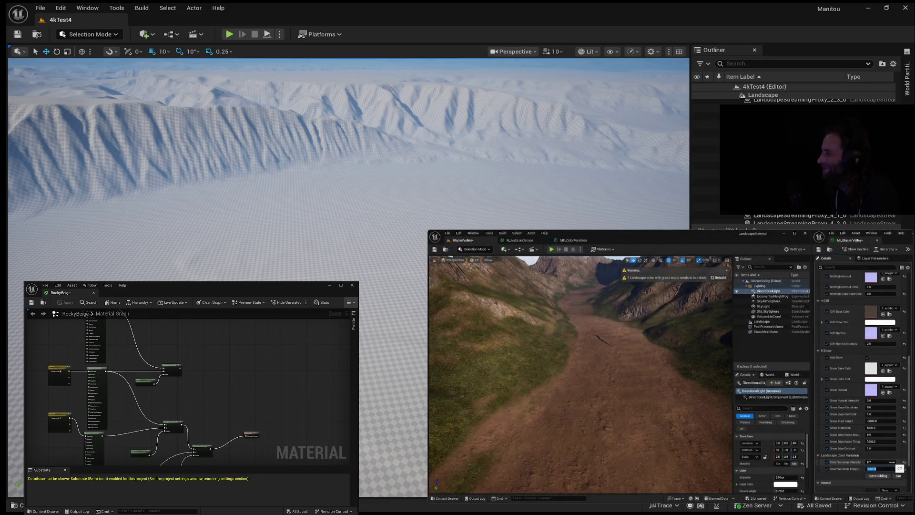
{"action": "mouse_move", "coordinate": [566, 281]}
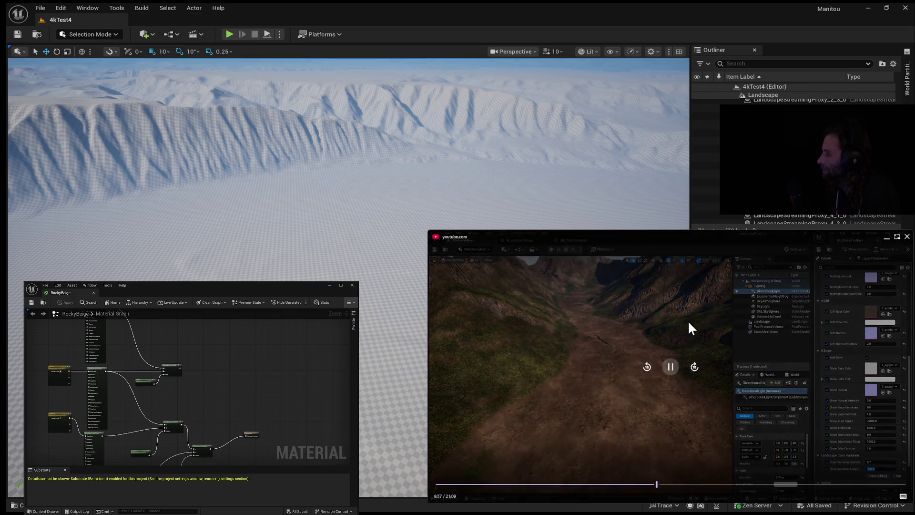
{"action": "mouse_move", "coordinate": [621, 453]}
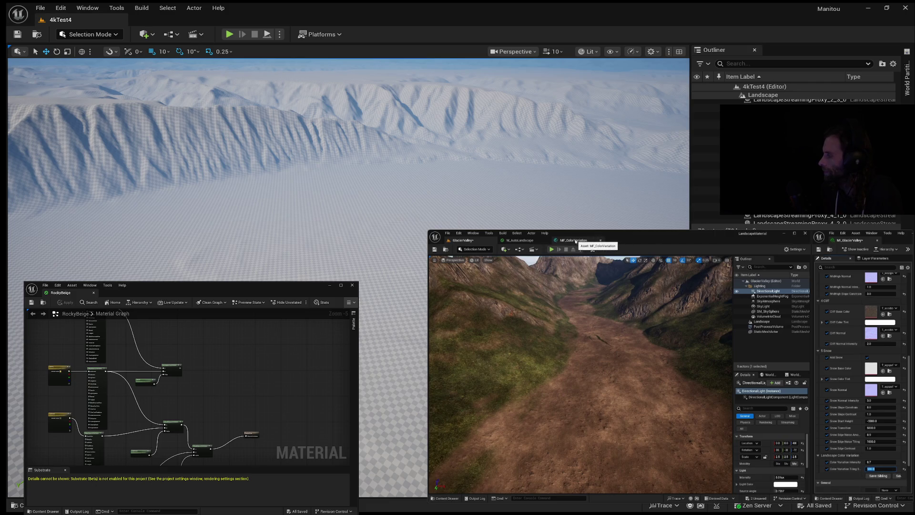
Step: Add a CheapContrast node and wire it into the colour-variation graph
{"action": "left_click", "coordinate": [574, 241]}
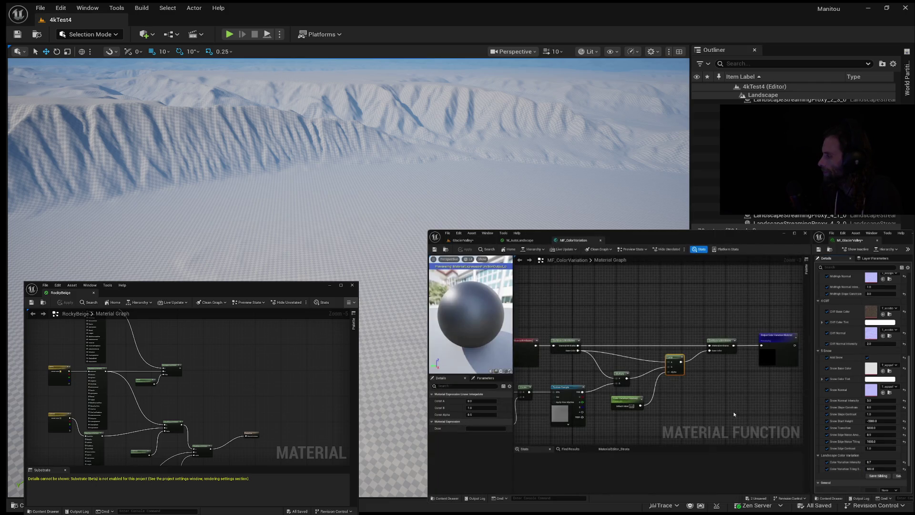
{"action": "scroll", "coordinate": [717, 408], "scroll_direction": "up", "scroll_amount": 4}
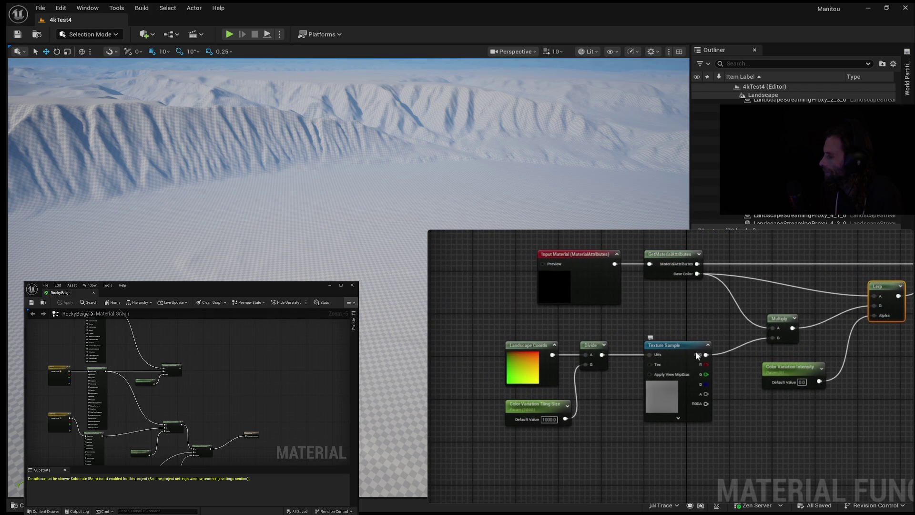
{"action": "mouse_move", "coordinate": [775, 308]}
{"action": "left_mouse_down"}
{"action": "mouse_move", "coordinate": [802, 368]}
{"action": "mouse_move", "coordinate": [843, 371]}
{"action": "left_mouse_up"}
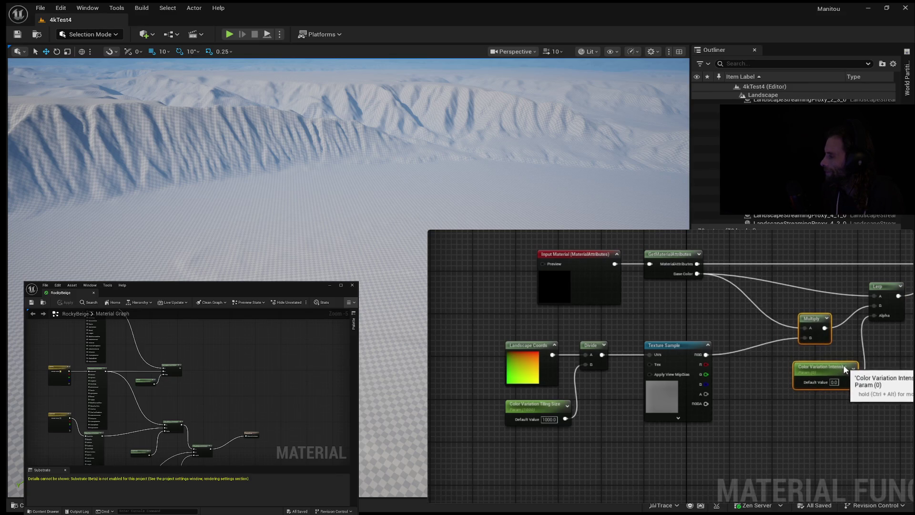
{"action": "left_click_drag", "start_coordinate": [721, 363], "coordinate": [730, 378]}
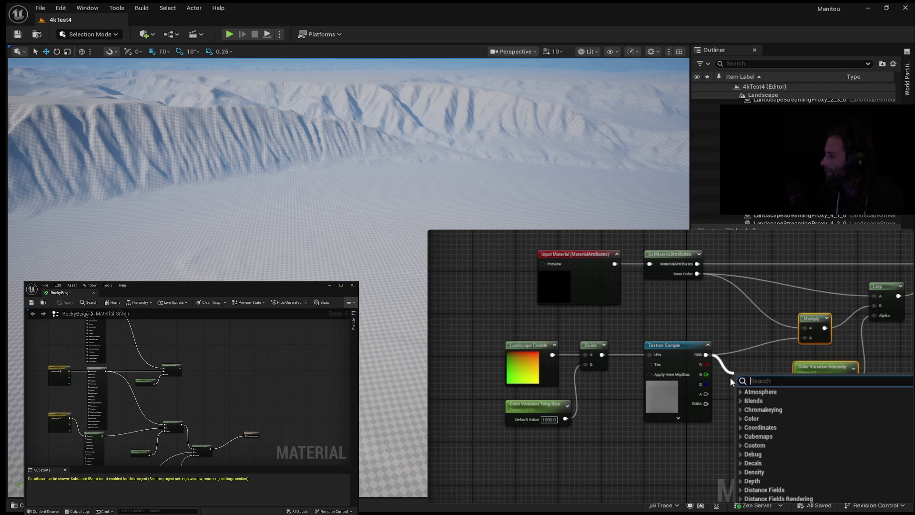
{"action": "type", "text": "cheap"}
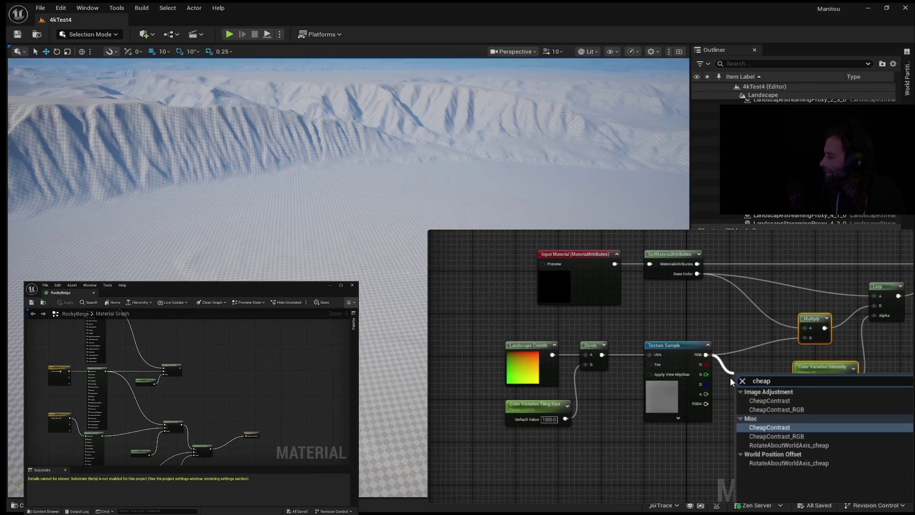
{"action": "left_click", "coordinate": [777, 401]}
{"action": "left_click_drag", "start_coordinate": [784, 387], "coordinate": [805, 337]}
{"action": "left_click_drag", "start_coordinate": [765, 375], "coordinate": [762, 343]}
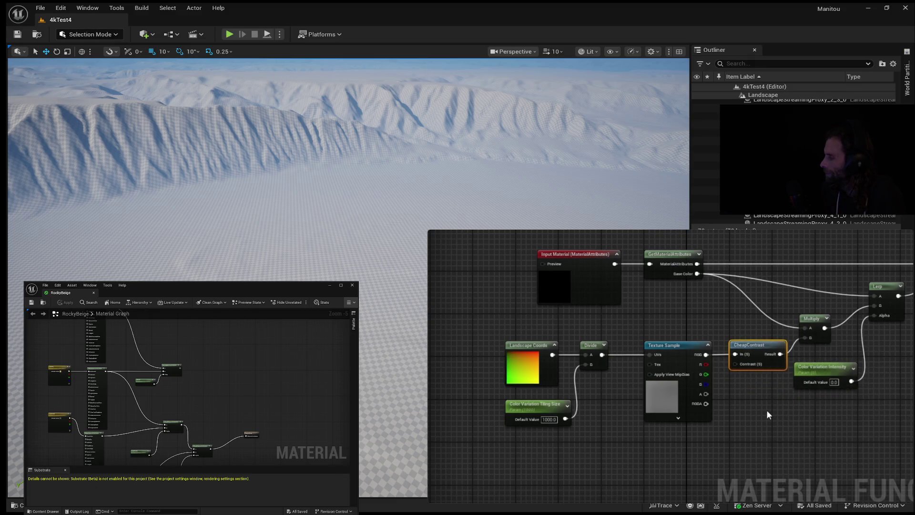
{"action": "left_click", "coordinate": [820, 367]}
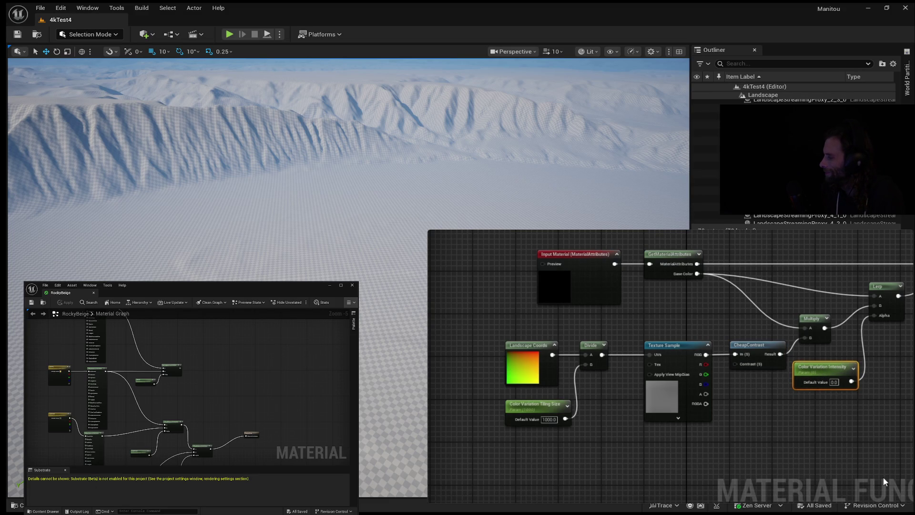
Step: Duplicate Color Variation Intensity as Color Variation Contrast and wire it to CheapContrast's Contrast
{"action": "key", "text": "ctrl+d"}
{"action": "mouse_move", "coordinate": [886, 479]}
{"action": "left_mouse_down"}
{"action": "mouse_move", "coordinate": [698, 433]}
{"action": "mouse_move", "coordinate": [677, 438]}
{"action": "left_mouse_up"}
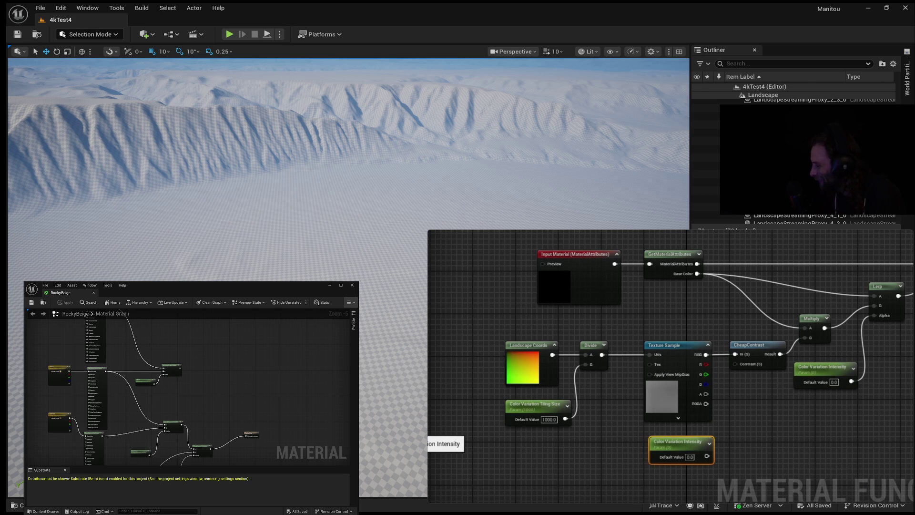
{"action": "type", "text": "Contrast"}
{"action": "key", "text": "Return"}
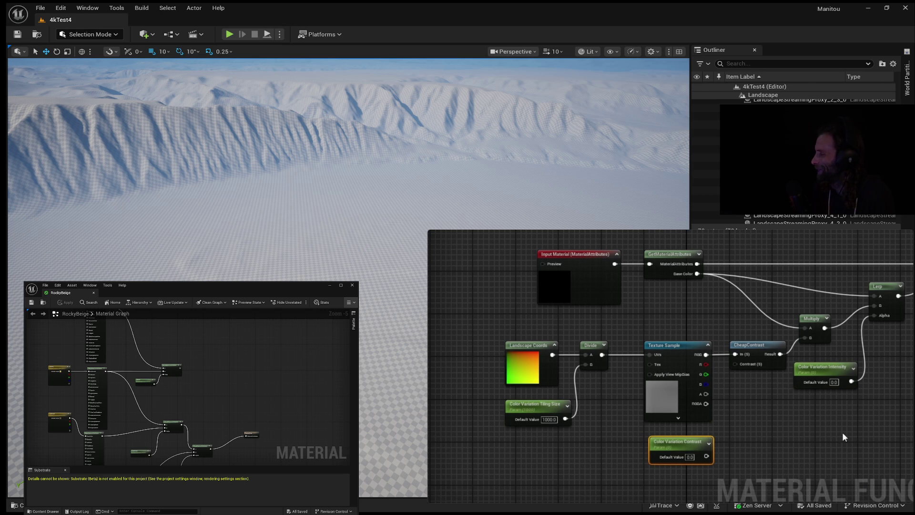
{"action": "mouse_move", "coordinate": [707, 456]}
{"action": "left_mouse_down"}
{"action": "mouse_move", "coordinate": [737, 403]}
{"action": "mouse_move", "coordinate": [736, 364]}
{"action": "left_mouse_up"}
Step: Leave Color Variation Intensity's default at 0.0 and nudge the Lerp node right
{"action": "left_click_drag", "start_coordinate": [855, 436], "coordinate": [701, 423]}
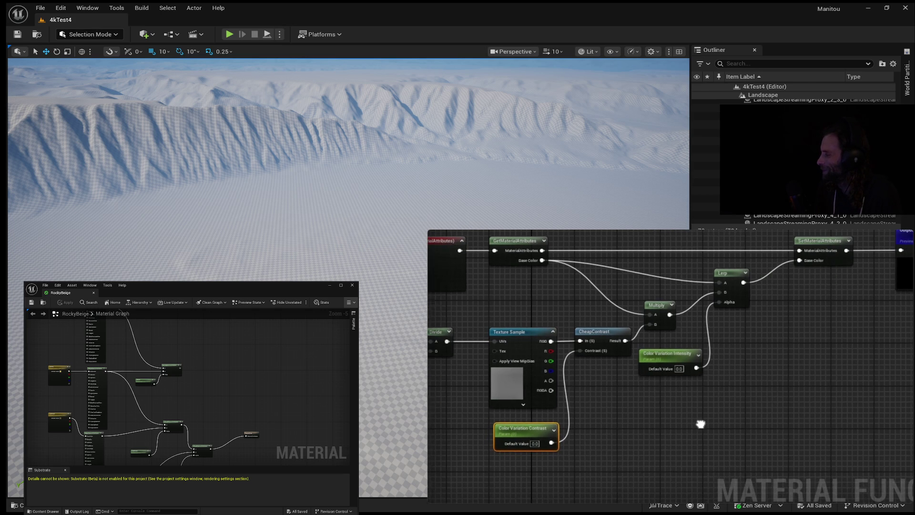
{"action": "left_click", "coordinate": [677, 369]}
{"action": "key", "text": "Return"}
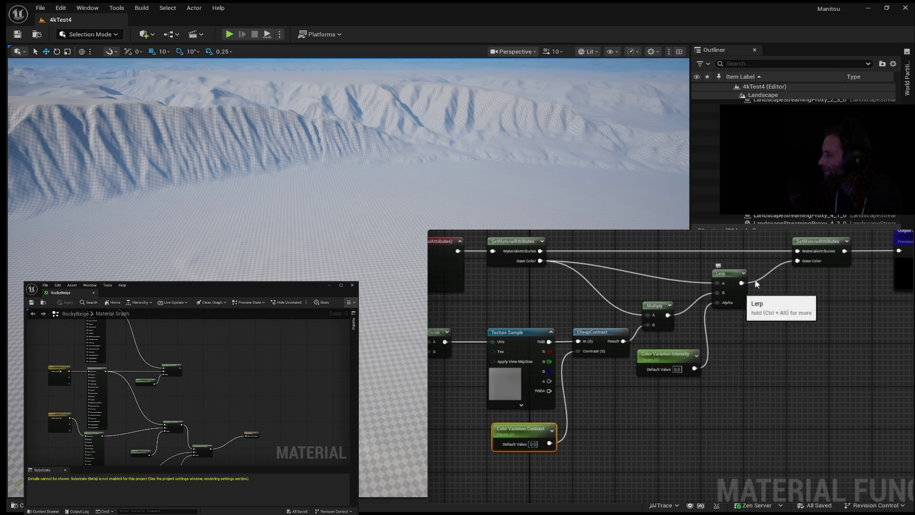
{"action": "left_click_drag", "start_coordinate": [734, 270], "coordinate": [761, 267]}
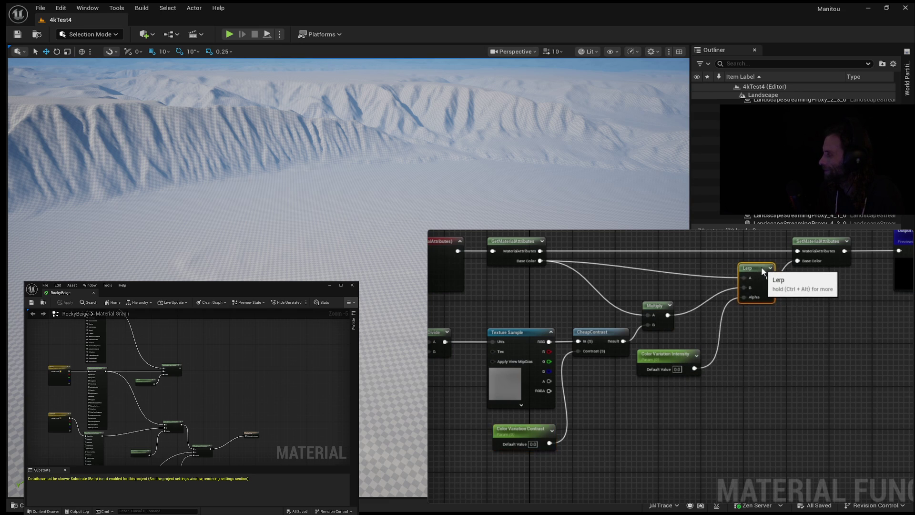
Step: Insert a Saturate node between Color Variation Intensity and the Lerp Alpha
{"action": "left_click_drag", "start_coordinate": [693, 368], "coordinate": [734, 368]}
{"action": "type", "text": "sat"}
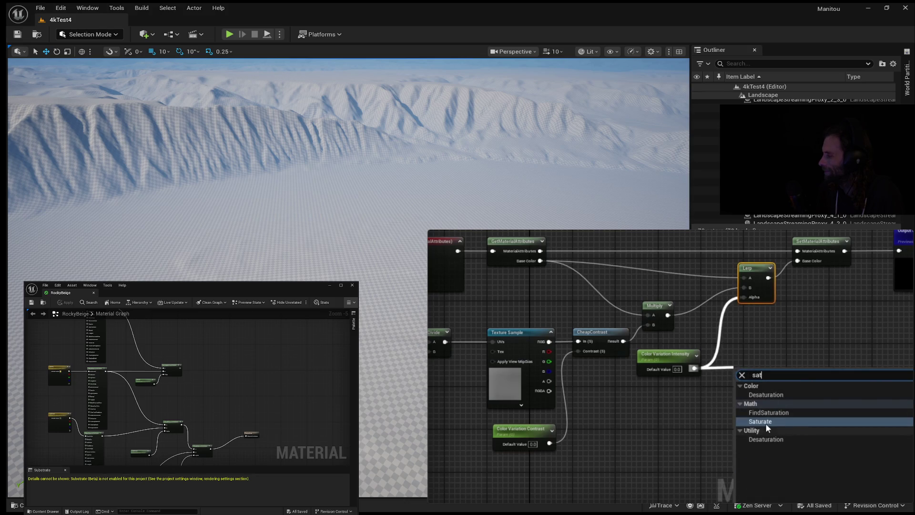
{"action": "left_click", "coordinate": [765, 422]}
{"action": "left_click_drag", "start_coordinate": [762, 380], "coordinate": [744, 297]}
{"action": "left_click_drag", "start_coordinate": [747, 371], "coordinate": [726, 358]}
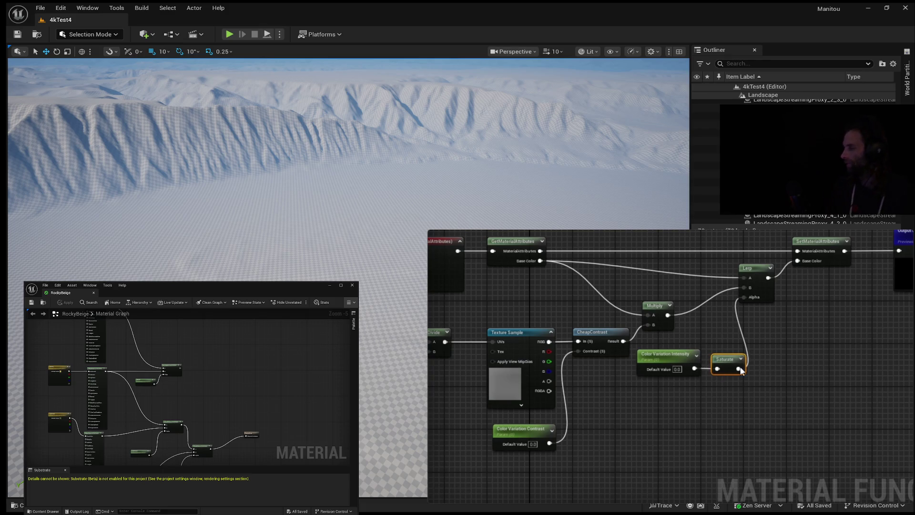
{"action": "left_click_drag", "start_coordinate": [803, 232], "coordinate": [762, 271]}
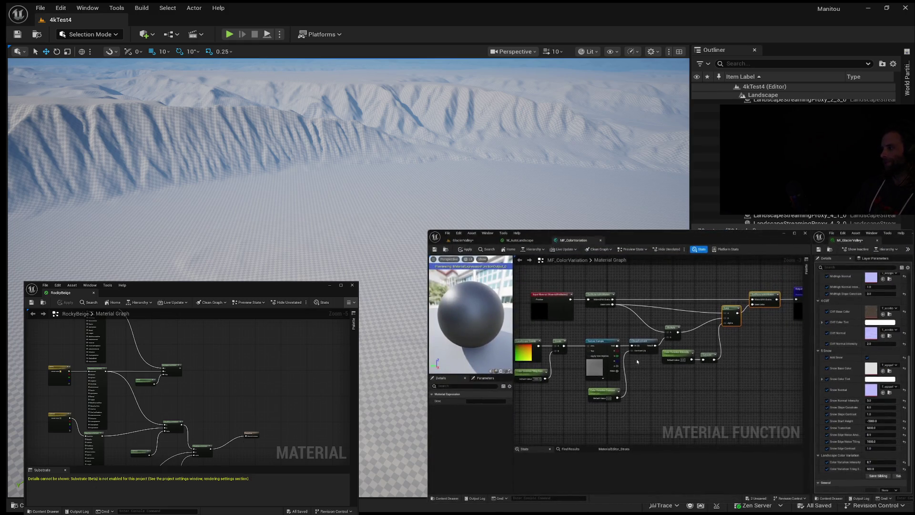
Step: Apply MF_ColorVariation and enable Color Variation Contrast on the GlacierValley instance
{"action": "left_click", "coordinate": [434, 251]}
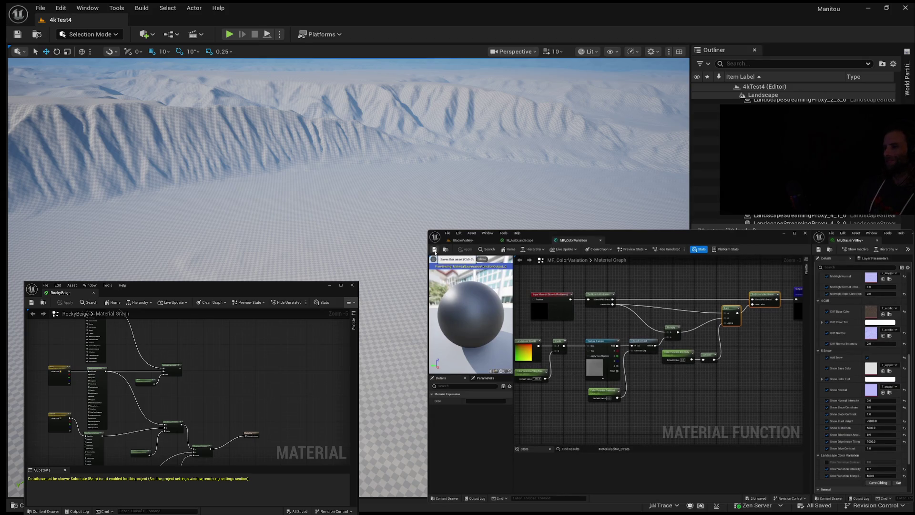
{"action": "left_click", "coordinate": [465, 241]}
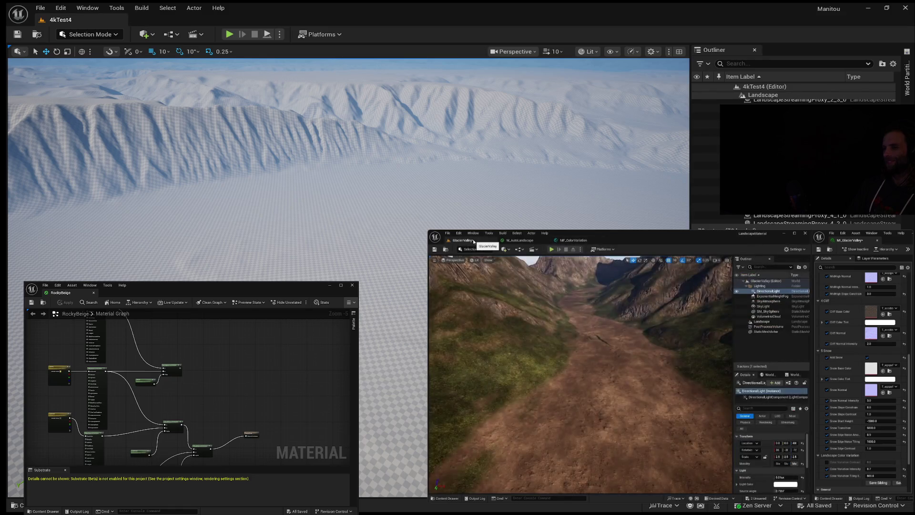
{"action": "left_click", "coordinate": [827, 462]}
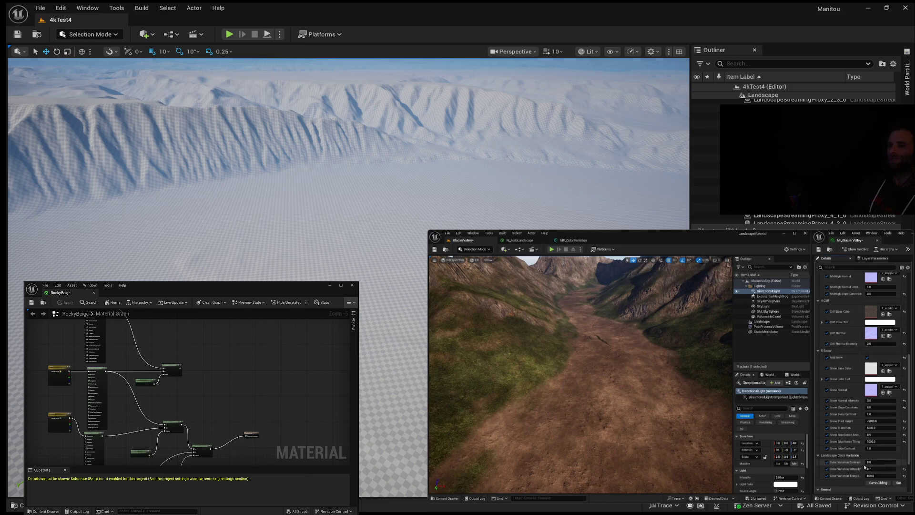
{"action": "left_click", "coordinate": [873, 461]}
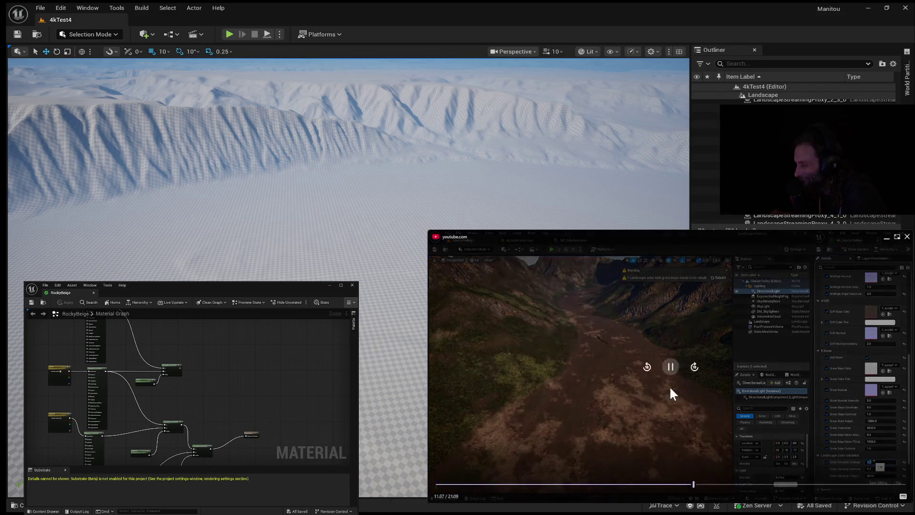
Step: Pause and then resume the tutorial video
{"action": "left_click", "coordinate": [670, 374]}
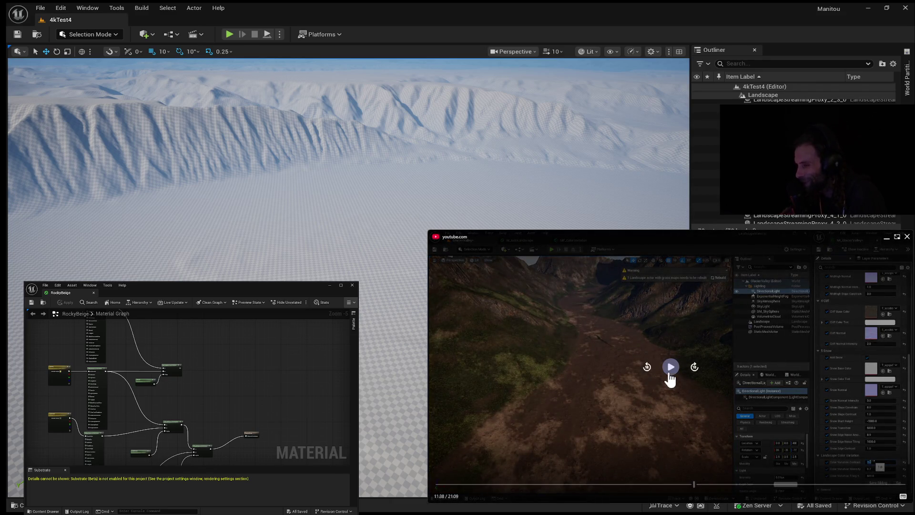
{"action": "left_click", "coordinate": [670, 375]}
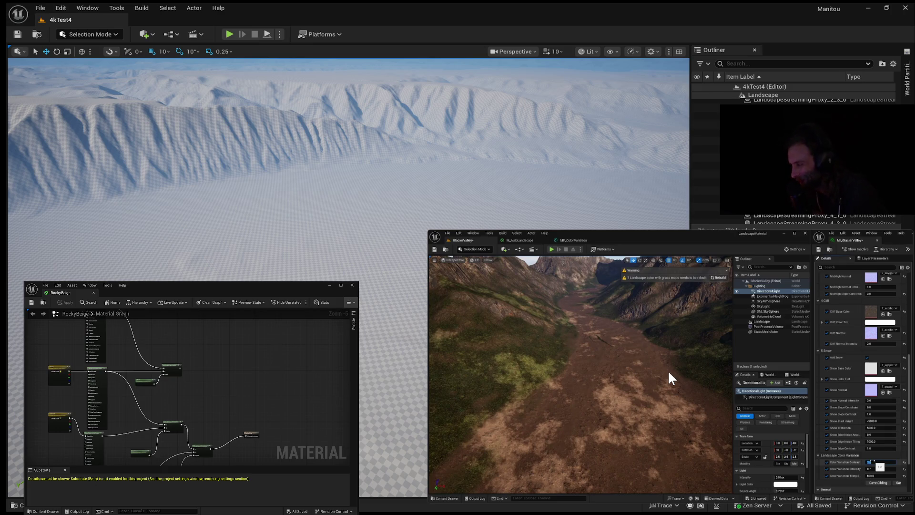
{"action": "mouse_move", "coordinate": [632, 415]}
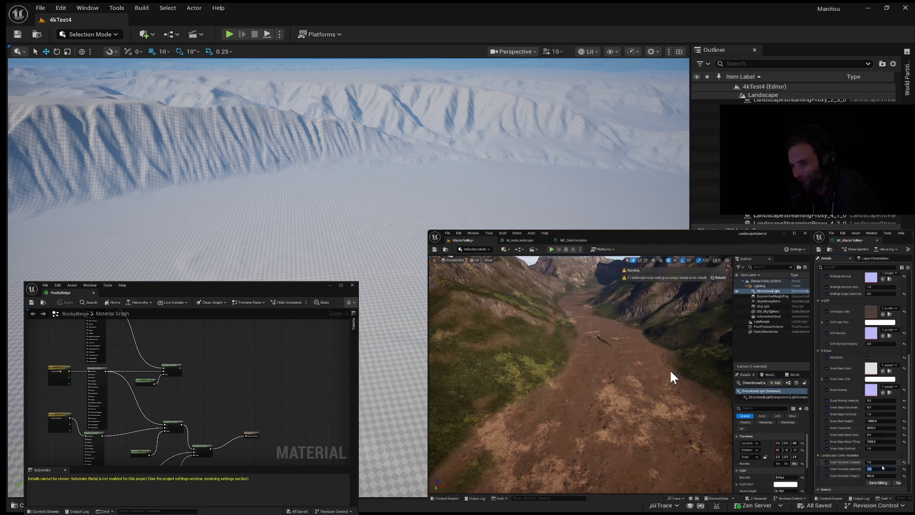
{"action": "mouse_move", "coordinate": [509, 345]}
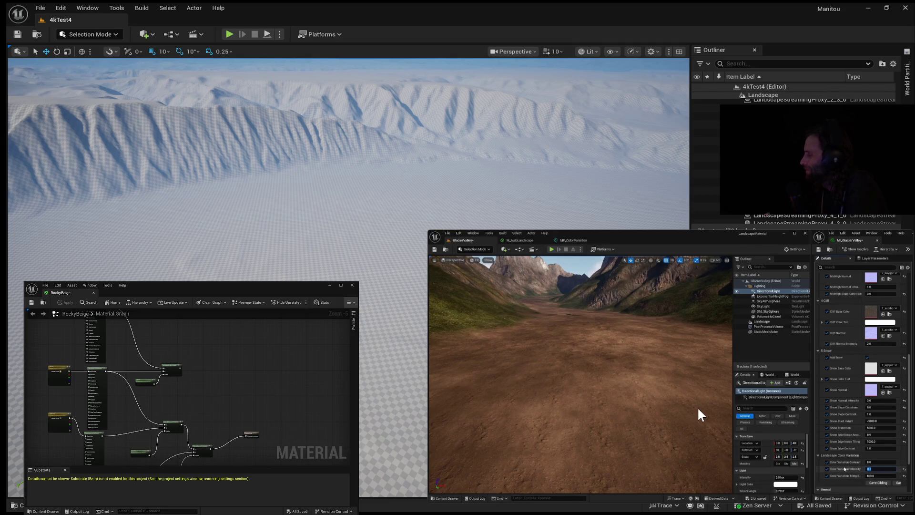
Step: Pause the tutorial, skip forward a few seconds, and resume playback
{"action": "mouse_move", "coordinate": [698, 409]}
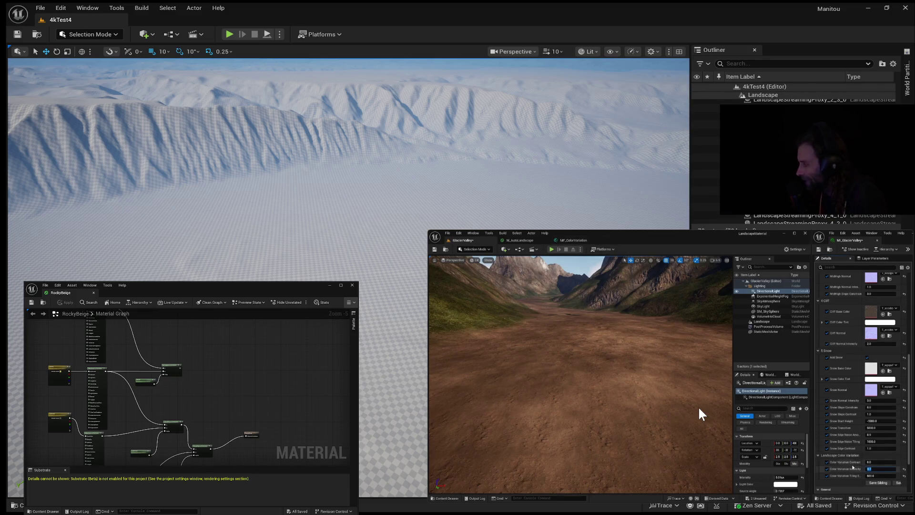
{"action": "left_click", "coordinate": [668, 368]}
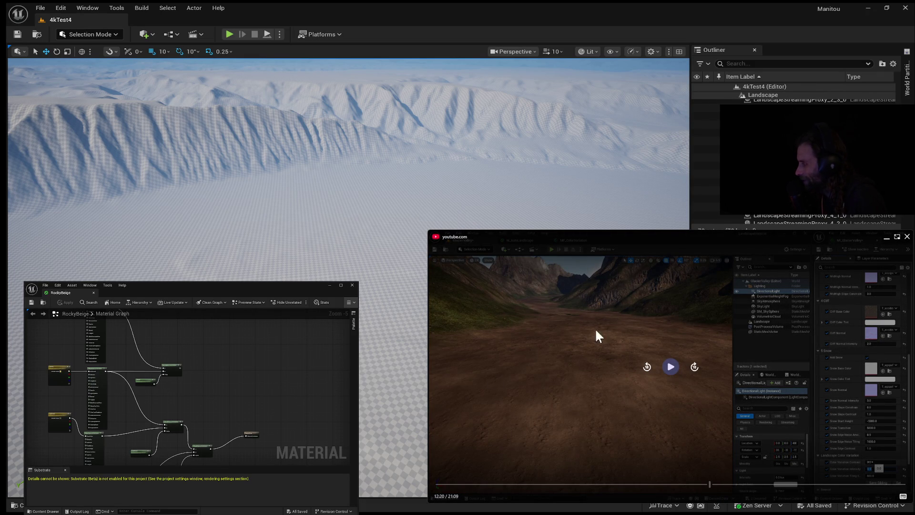
{"action": "left_click", "coordinate": [694, 369]}
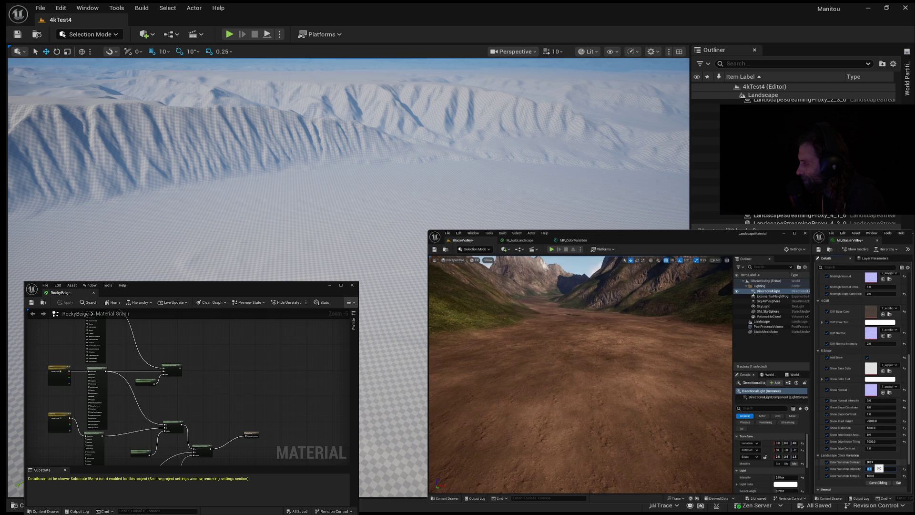
{"action": "mouse_move", "coordinate": [572, 337]}
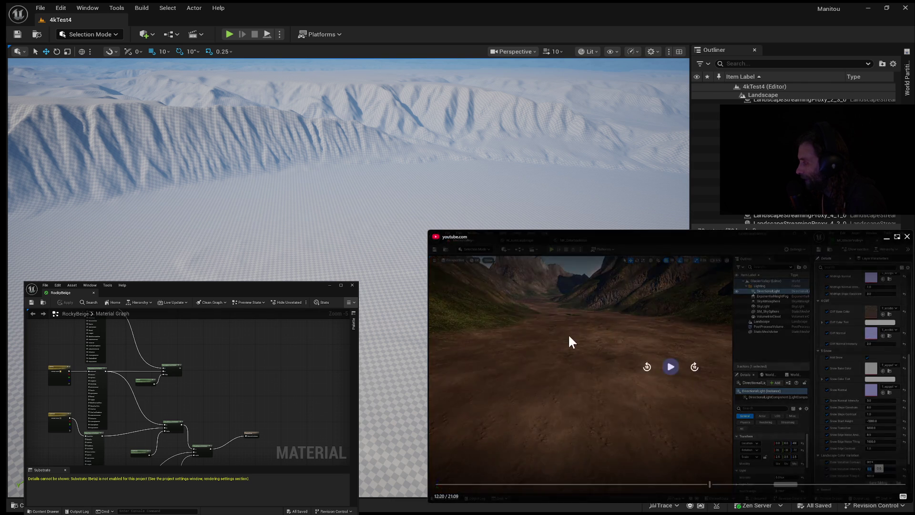
{"action": "left_click", "coordinate": [669, 373]}
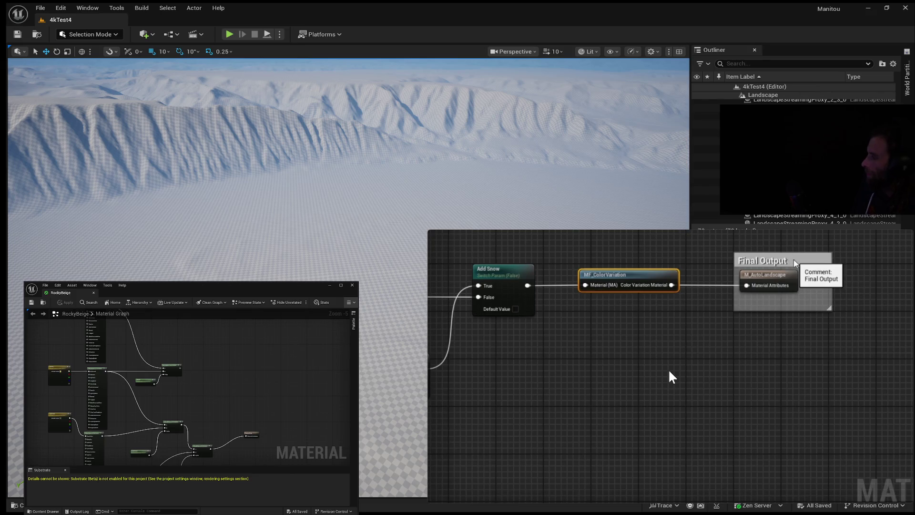
Step: Shift the Final Output comment right and name the switch Add Color Variation
{"action": "left_click_drag", "start_coordinate": [843, 259], "coordinate": [871, 258]}
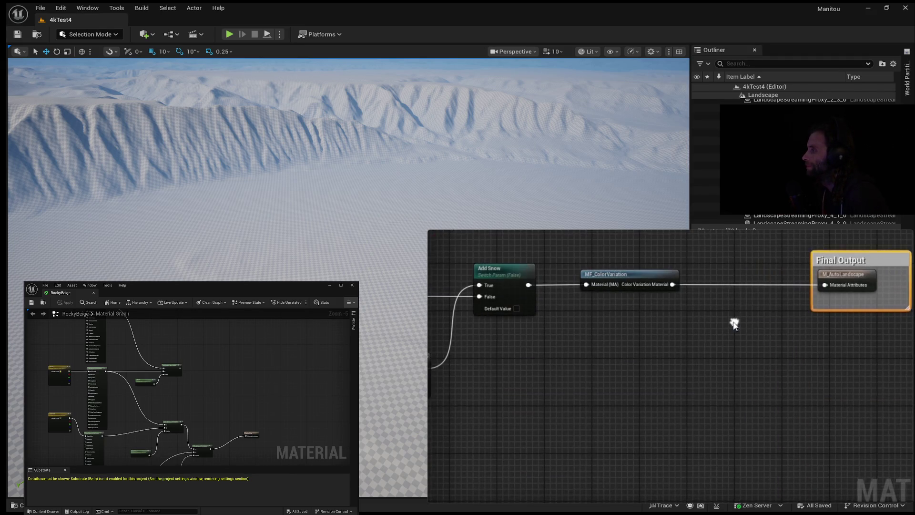
{"action": "mouse_move", "coordinate": [443, 253]}
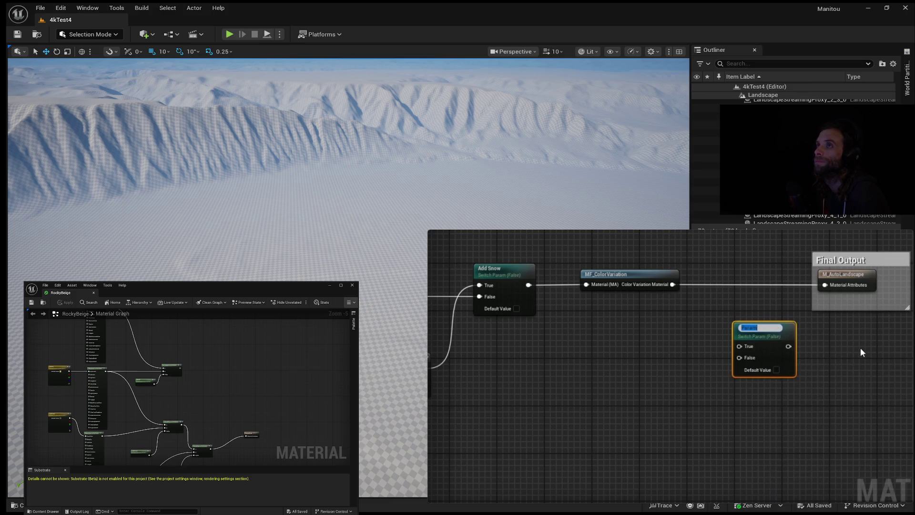
{"action": "type", "text": "Color Variation"}
{"action": "key", "text": "Return"}
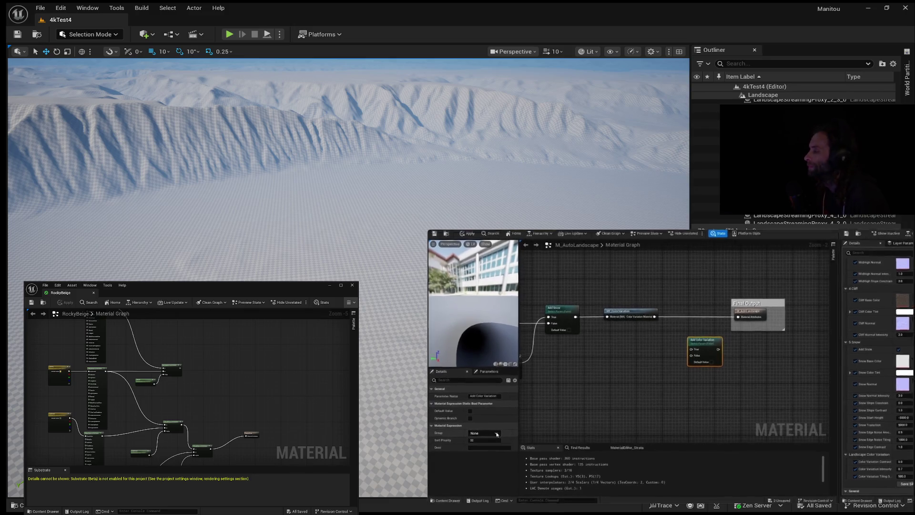
Step: Assign the switch to a new parameter group named Landscape Color Variation
{"action": "left_click", "coordinate": [476, 437]}
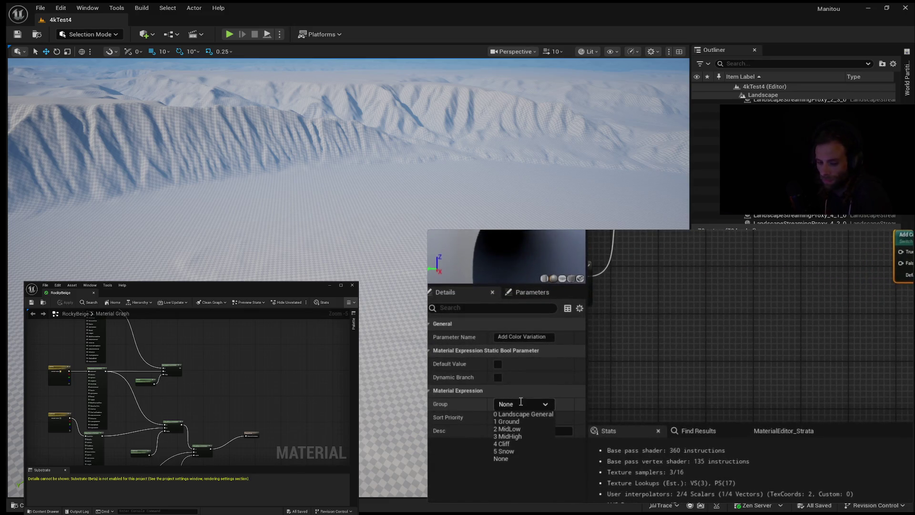
{"action": "left_click", "coordinate": [503, 404]}
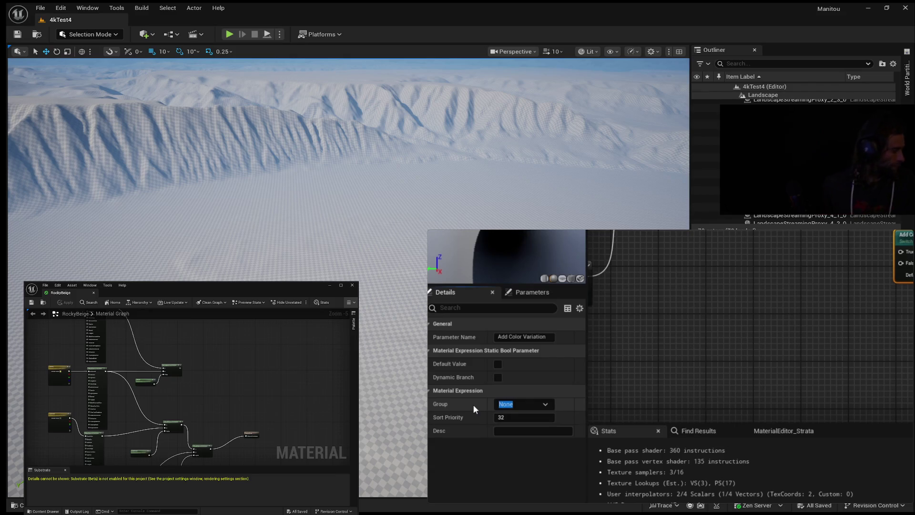
{"action": "type", "text": "Landscape"}
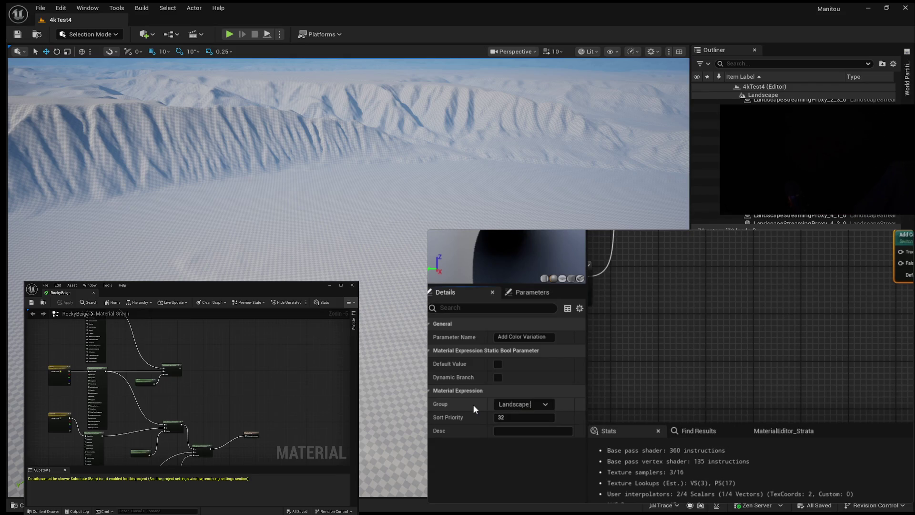
{"action": "type", "text": " Color Variation"}
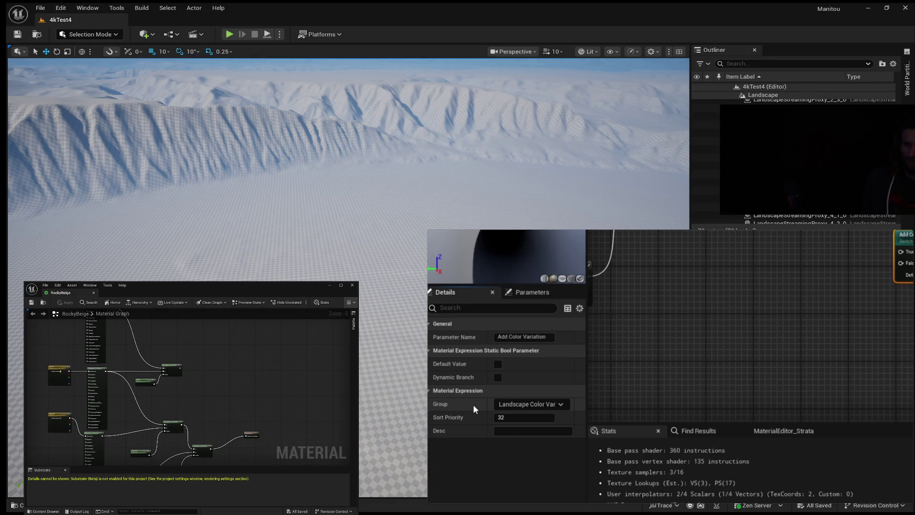
{"action": "key", "text": "Return"}
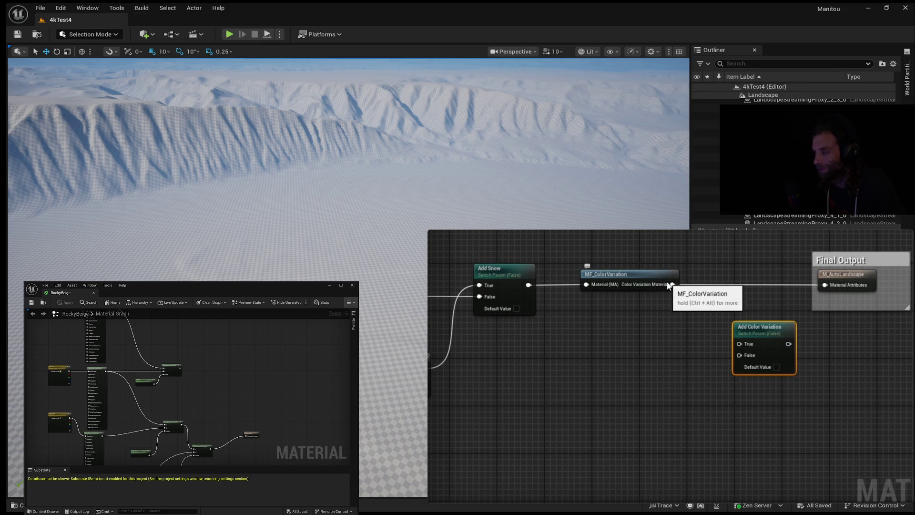
Step: Wire MF_ColorVariation to the switch's True input and Add Snow, via a reroute, to False
{"action": "mouse_move", "coordinate": [672, 284]}
{"action": "left_mouse_down"}
{"action": "mouse_move", "coordinate": [739, 344]}
{"action": "mouse_move", "coordinate": [825, 285]}
{"action": "left_mouse_up"}
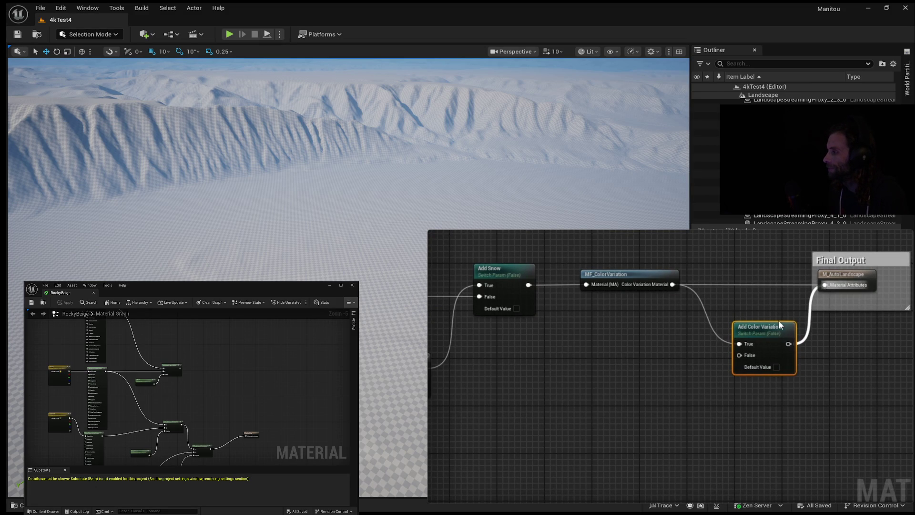
{"action": "left_click_drag", "start_coordinate": [753, 328], "coordinate": [742, 270]}
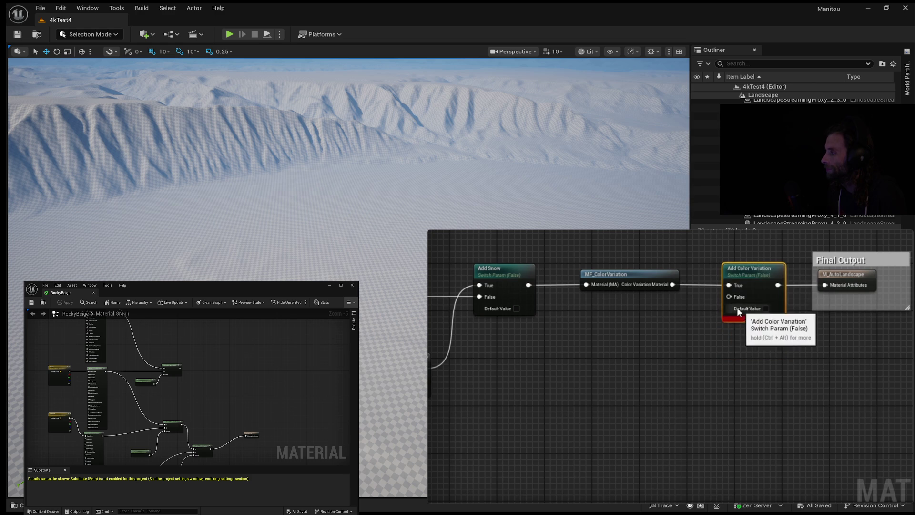
{"action": "mouse_move", "coordinate": [528, 285]}
{"action": "left_mouse_down"}
{"action": "mouse_move", "coordinate": [675, 316]}
{"action": "mouse_move", "coordinate": [729, 296]}
{"action": "left_mouse_up"}
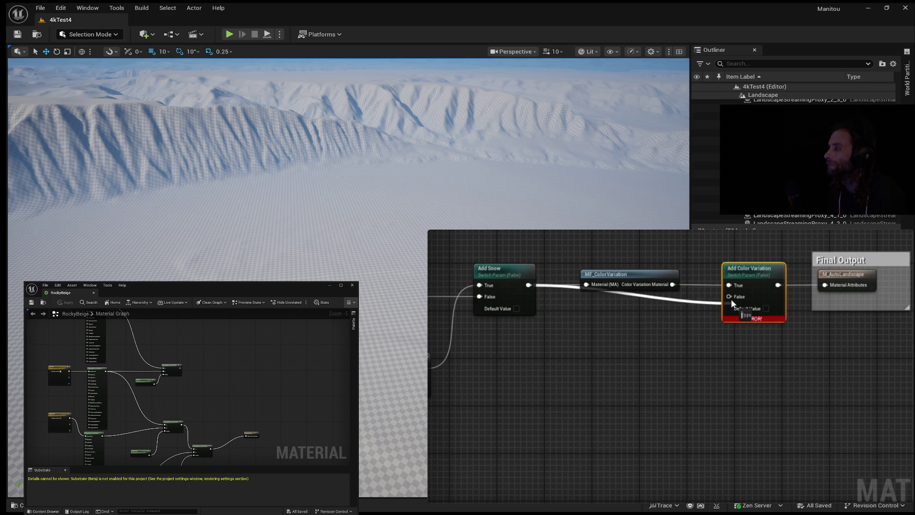
{"action": "double_click", "coordinate": [680, 295]}
{"action": "left_click_drag", "start_coordinate": [681, 296], "coordinate": [580, 297]}
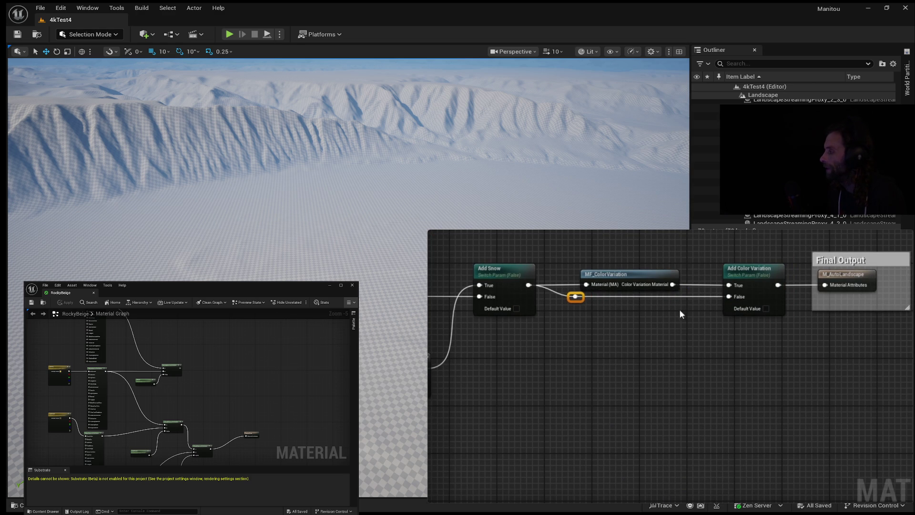
Step: Wrap the reroute, function and switch in a comment titled Color Variation
{"action": "mouse_move", "coordinate": [570, 230]}
{"action": "left_mouse_down"}
{"action": "mouse_move", "coordinate": [687, 319]}
{"action": "mouse_move", "coordinate": [770, 333]}
{"action": "mouse_move", "coordinate": [793, 350]}
{"action": "left_mouse_up"}
{"action": "type", "text": "cCo"}
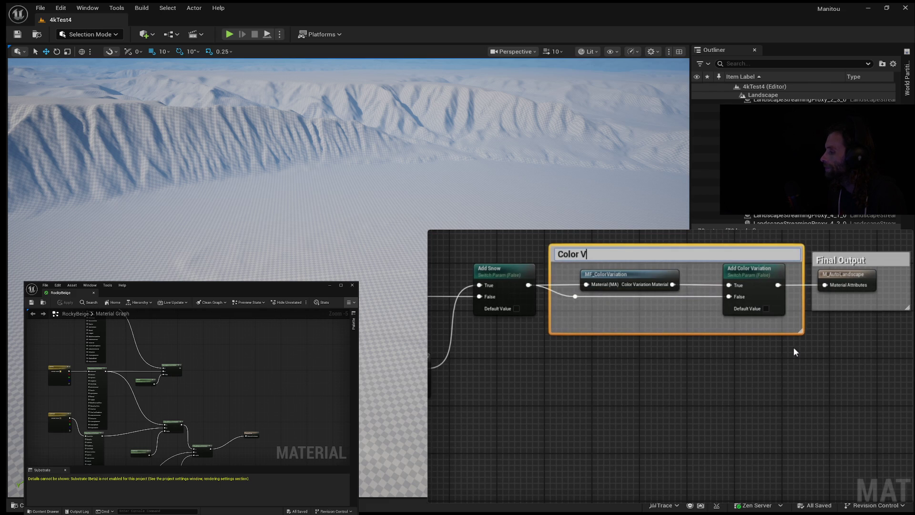
{"action": "key", "text": "Return"}
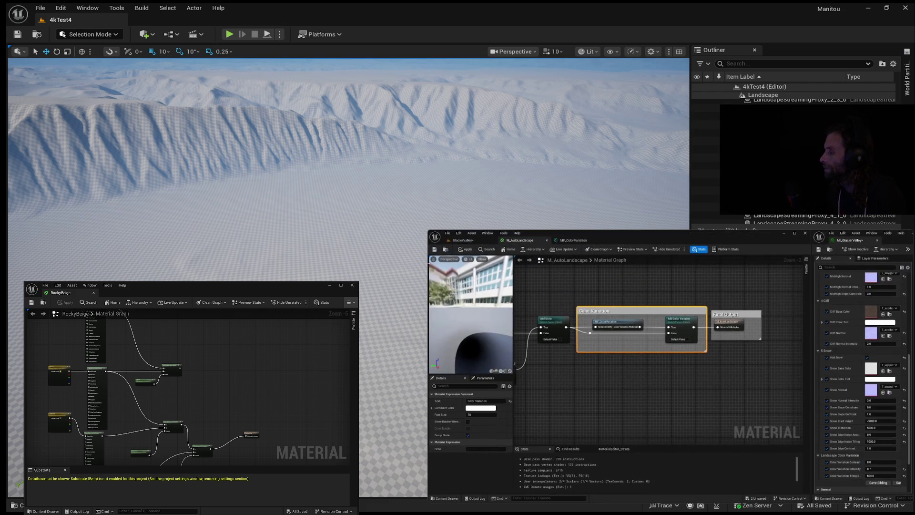
Step: Apply M_AutoLandscape and tick Add Color Variation on the GlacierValley landscape instance
{"action": "left_click", "coordinate": [443, 250]}
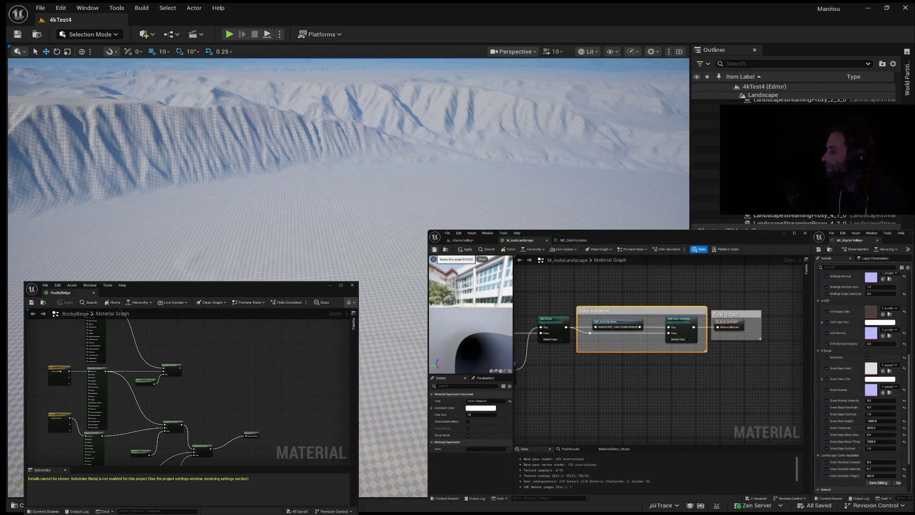
{"action": "left_click", "coordinate": [473, 243]}
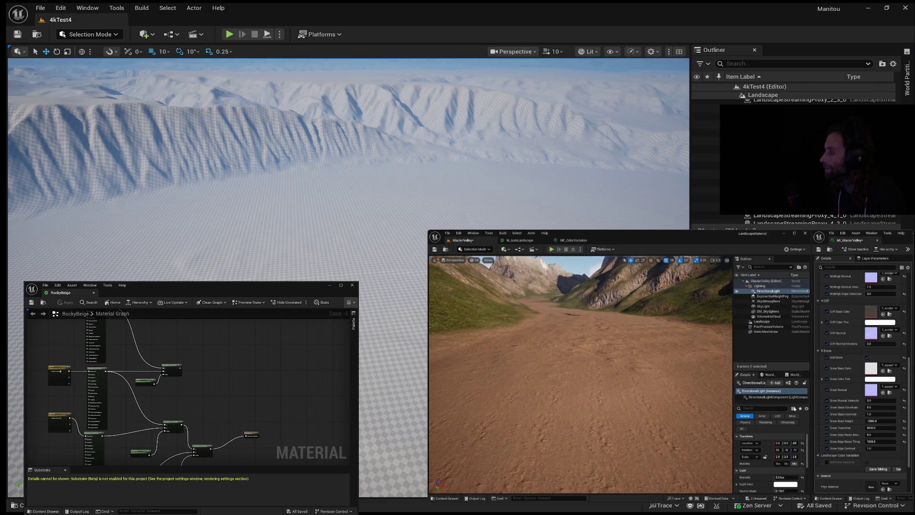
{"action": "left_click", "coordinate": [827, 462]}
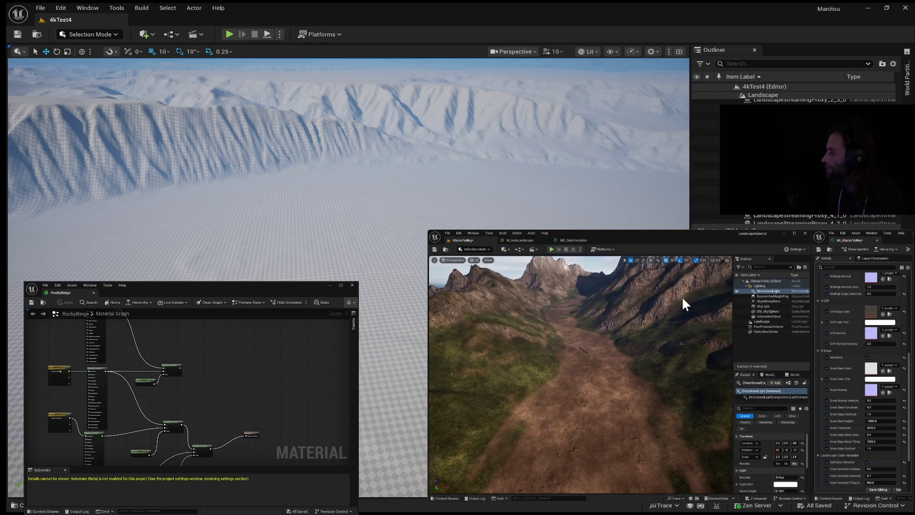
{"action": "mouse_move", "coordinate": [621, 289]}
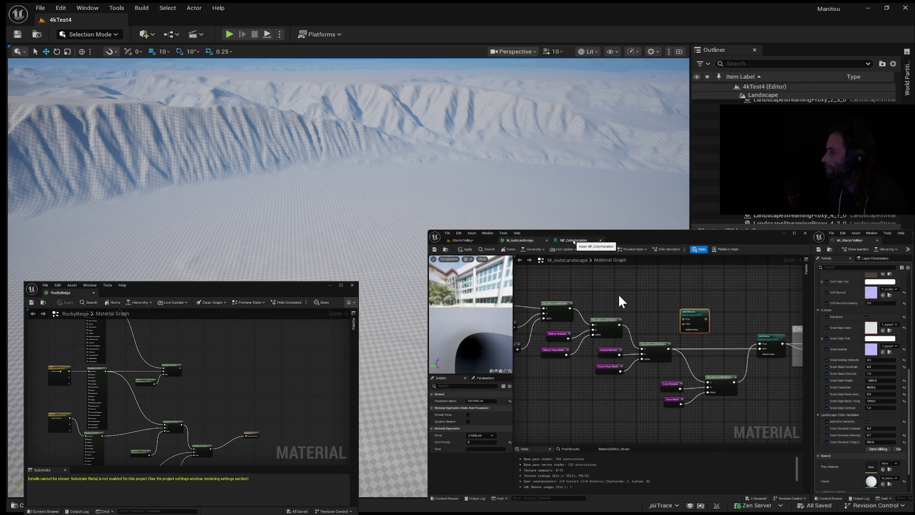
Step: Bring the picture-in-picture tutorial video over the material editor
{"action": "mouse_move", "coordinate": [594, 312]}
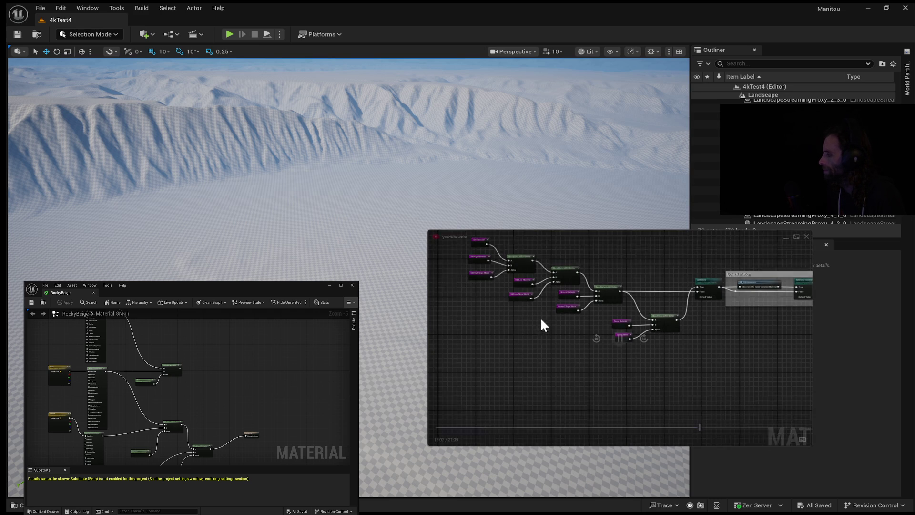
{"action": "mouse_move", "coordinate": [690, 296]}
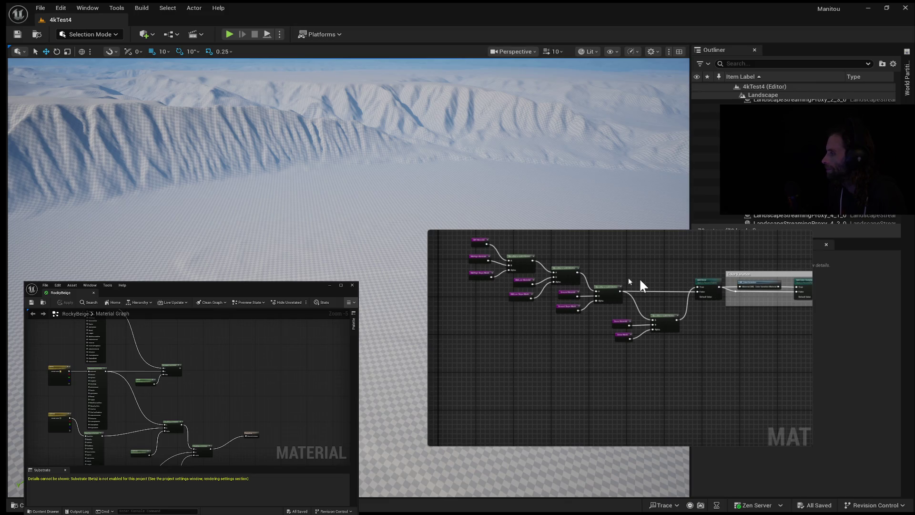
{"action": "mouse_move", "coordinate": [513, 370]}
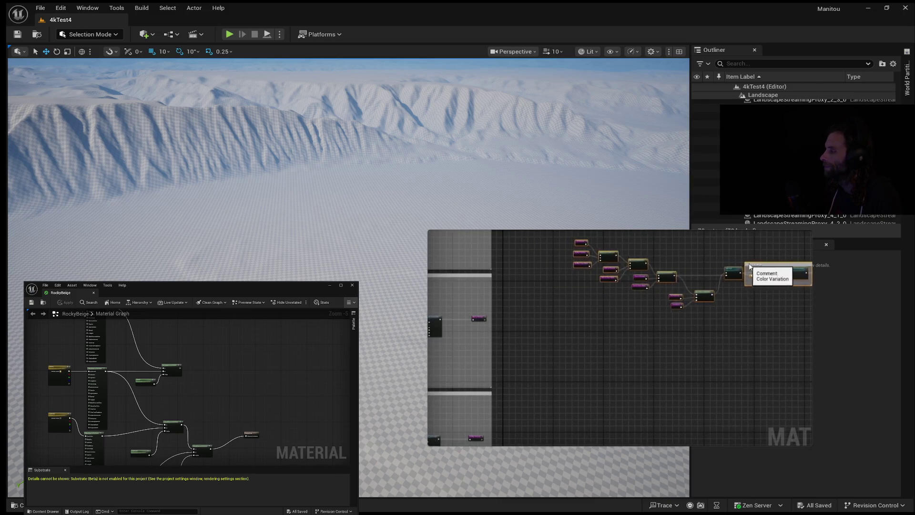
{"action": "mouse_move", "coordinate": [434, 263]}
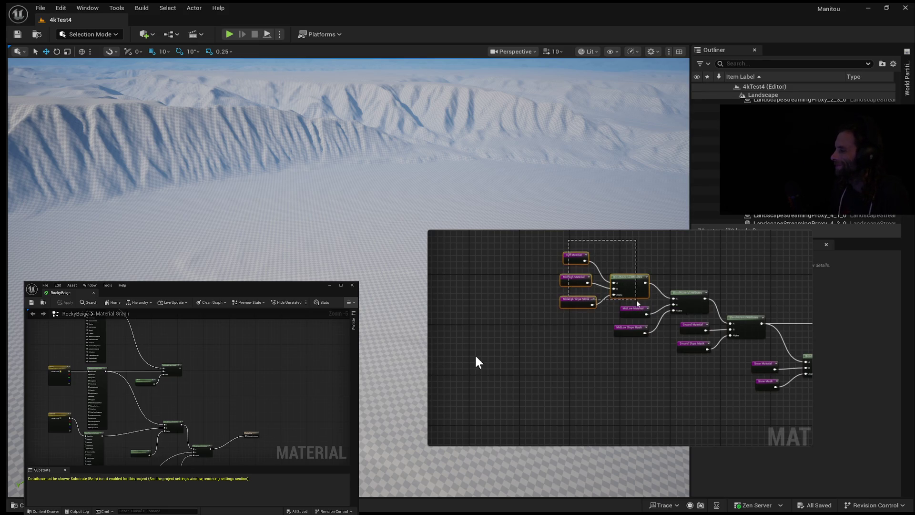
{"action": "mouse_move", "coordinate": [474, 353]}
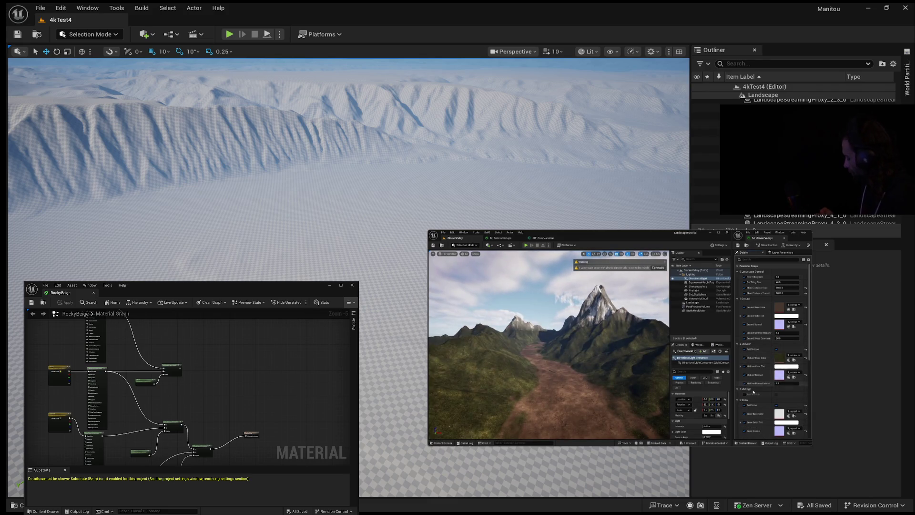
Step: Resume the tutorial, enlarge the picture-in-picture player, and watch it to 21:09
{"action": "scroll", "coordinate": [753, 392], "scroll_direction": "down", "scroll_amount": 2}
{"action": "scroll", "coordinate": [752, 391], "scroll_direction": "down", "scroll_amount": 2}
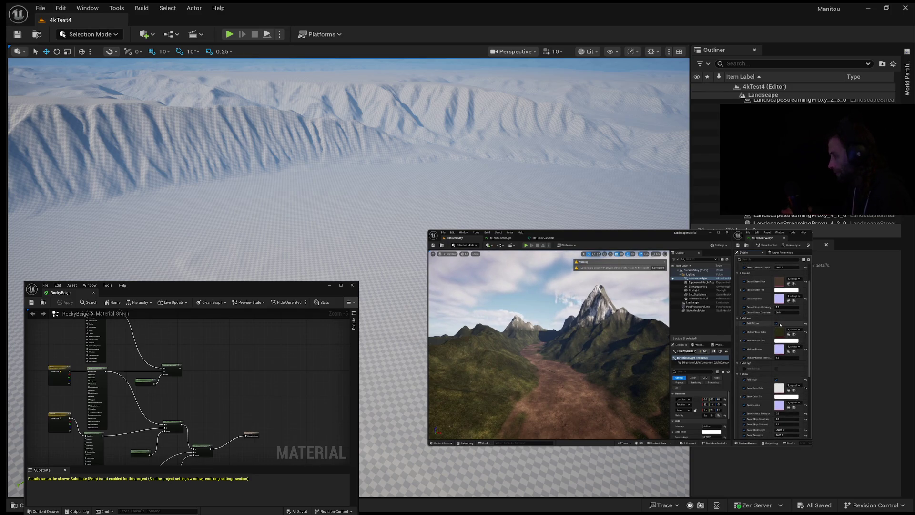
{"action": "mouse_move", "coordinate": [744, 370]}
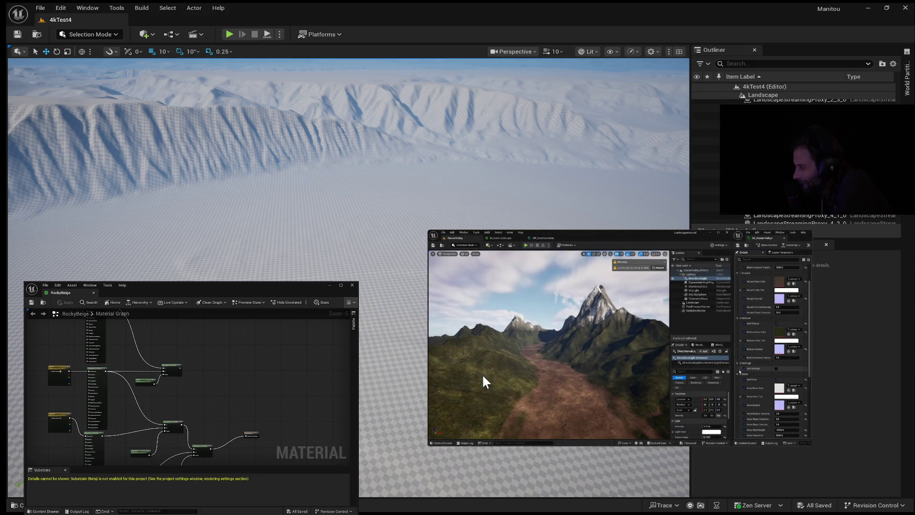
{"action": "mouse_move", "coordinate": [479, 369]}
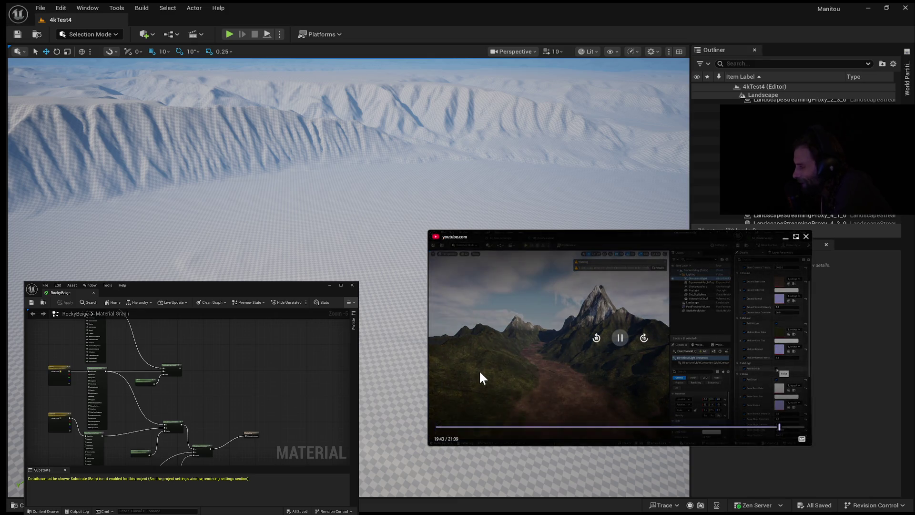
{"action": "left_click", "coordinate": [619, 341]}
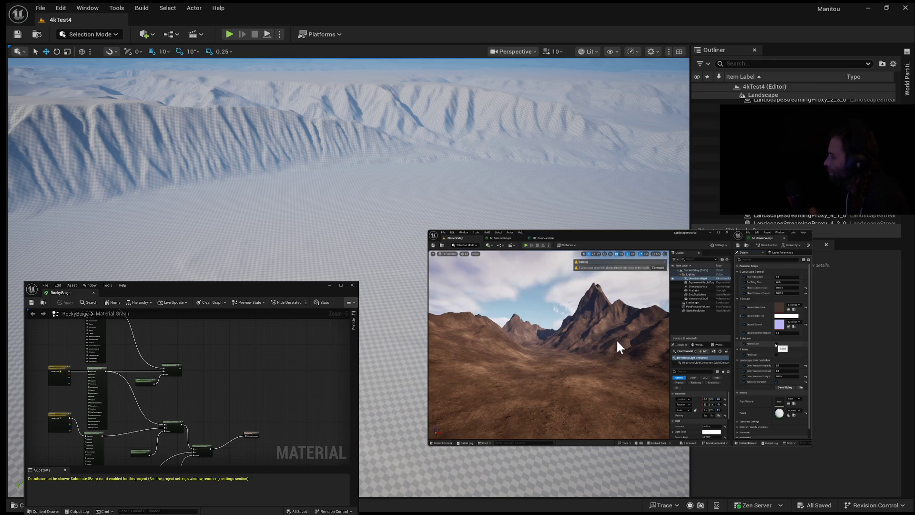
{"action": "mouse_move", "coordinate": [572, 393]}
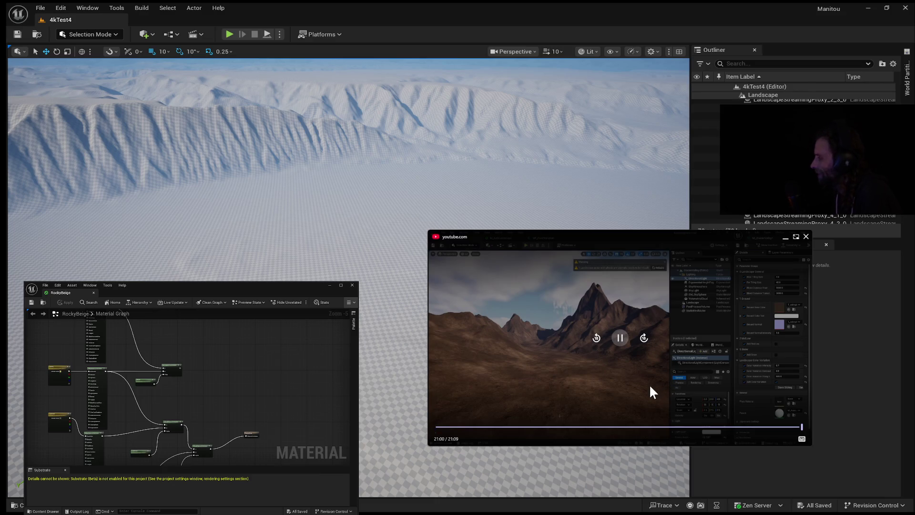
{"action": "left_click_drag", "start_coordinate": [811, 445], "coordinate": [898, 493]}
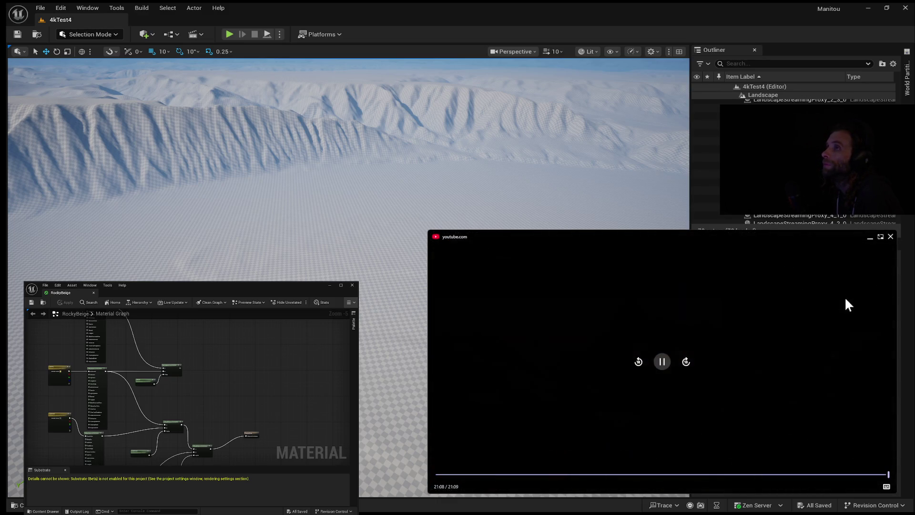
Step: Start the next 16:46 tutorial video, watch its intro, then skip ahead ten seconds
{"action": "left_click", "coordinate": [662, 363]}
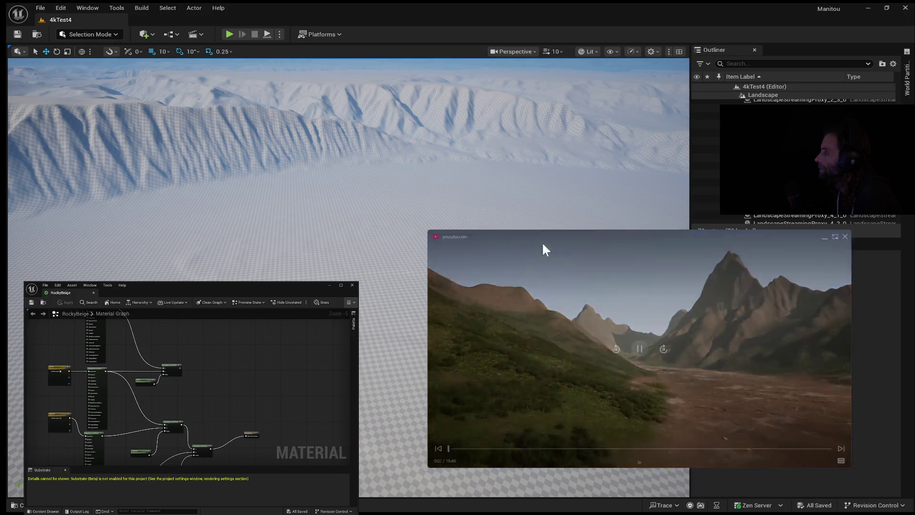
{"action": "mouse_move", "coordinate": [535, 249]}
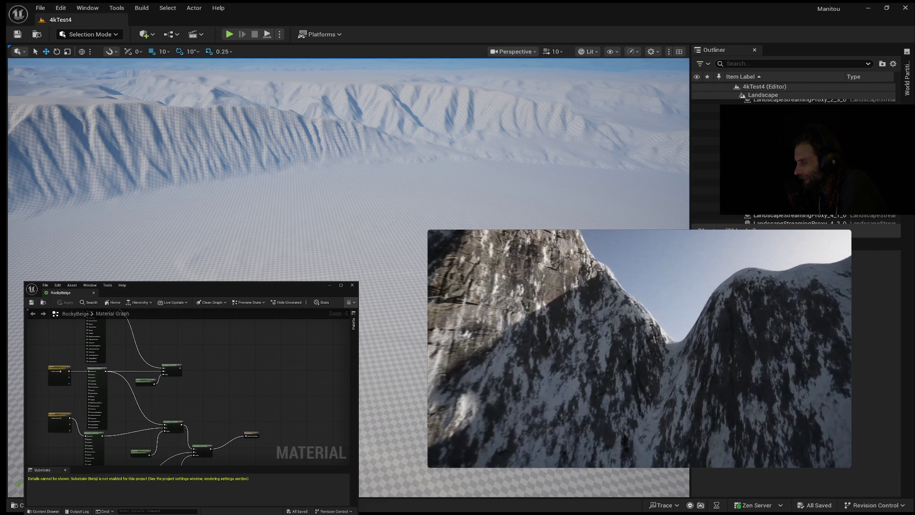
{"action": "mouse_move", "coordinate": [481, 291]}
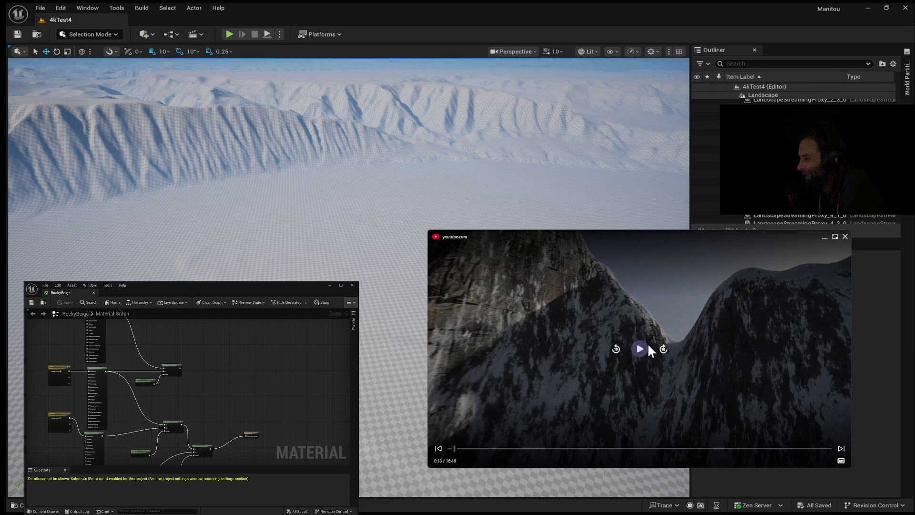
{"action": "left_click", "coordinate": [664, 350]}
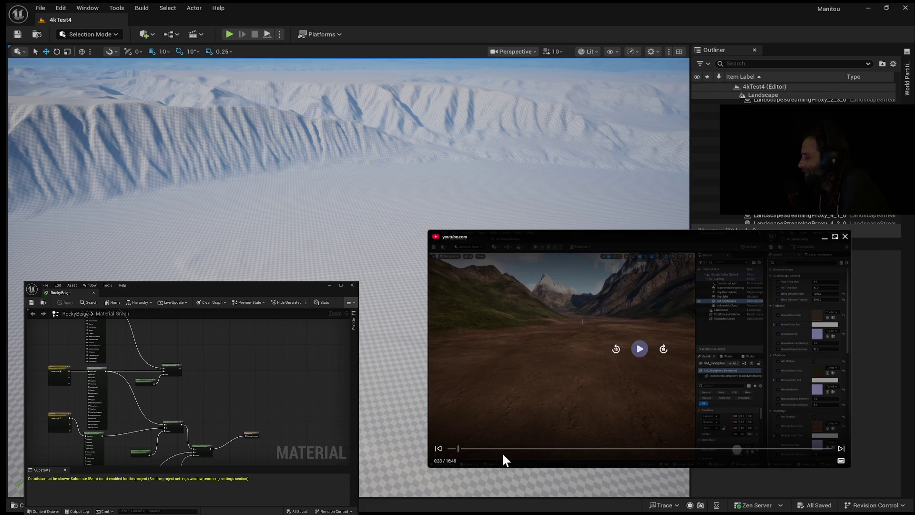
Step: Rewind through the tutorial's opening seconds and resume playback
{"action": "left_click", "coordinate": [453, 449]}
{"action": "left_click", "coordinate": [641, 352]}
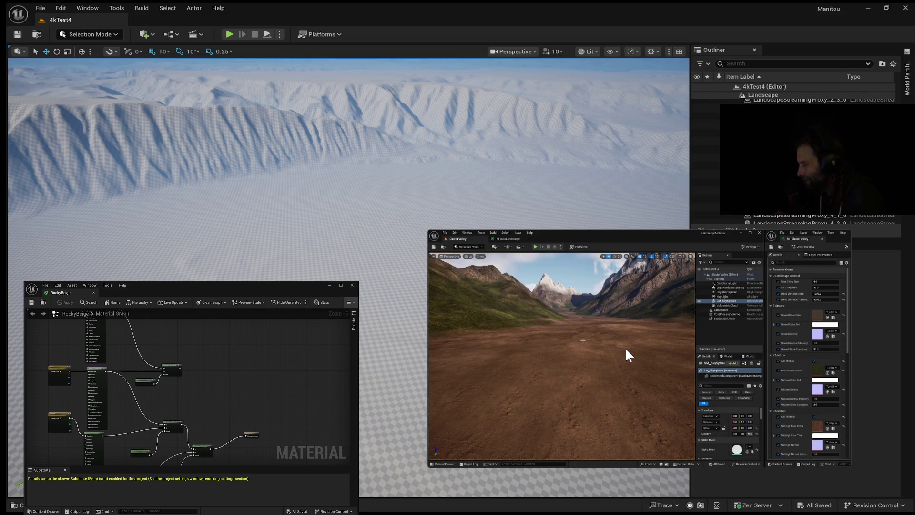
Step: Pause and resume the tutorial, stopping near 1:22 at the Content folder with Materials
{"action": "mouse_move", "coordinate": [594, 353]}
{"action": "left_click", "coordinate": [639, 352]}
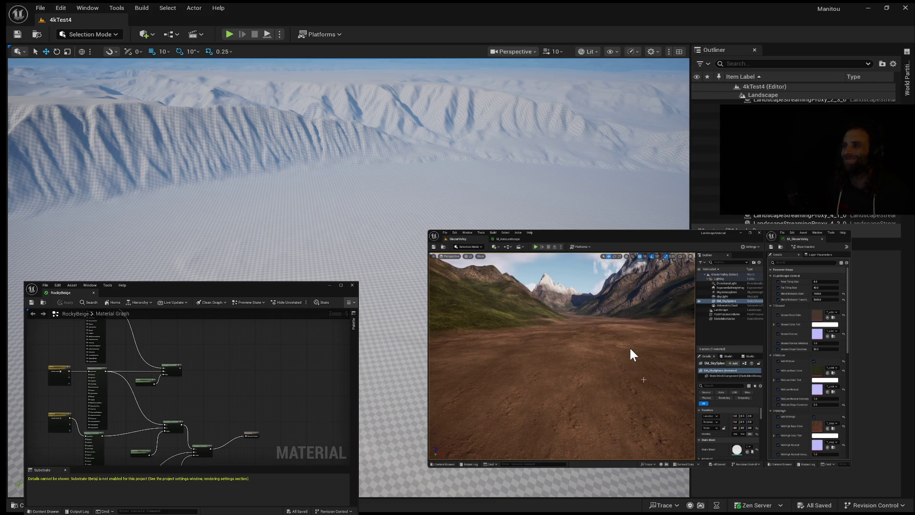
{"action": "left_click", "coordinate": [646, 357]}
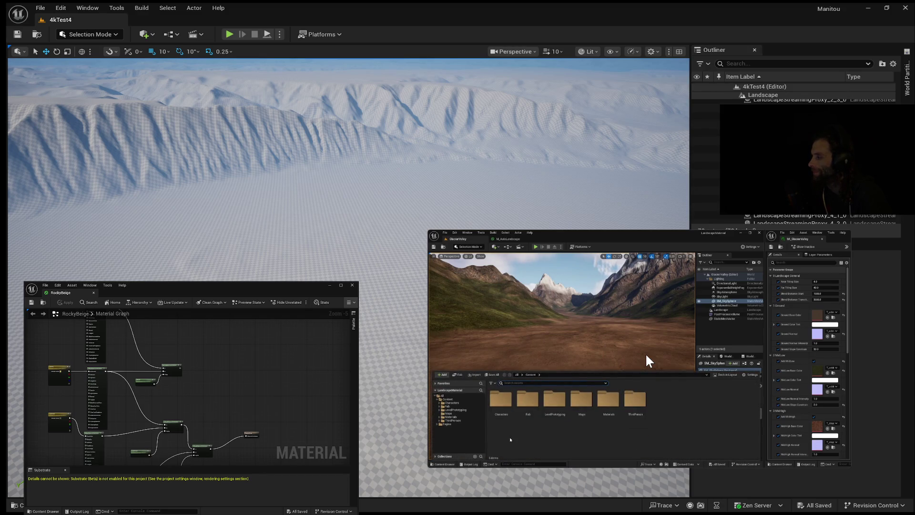
{"action": "left_click", "coordinate": [641, 349]}
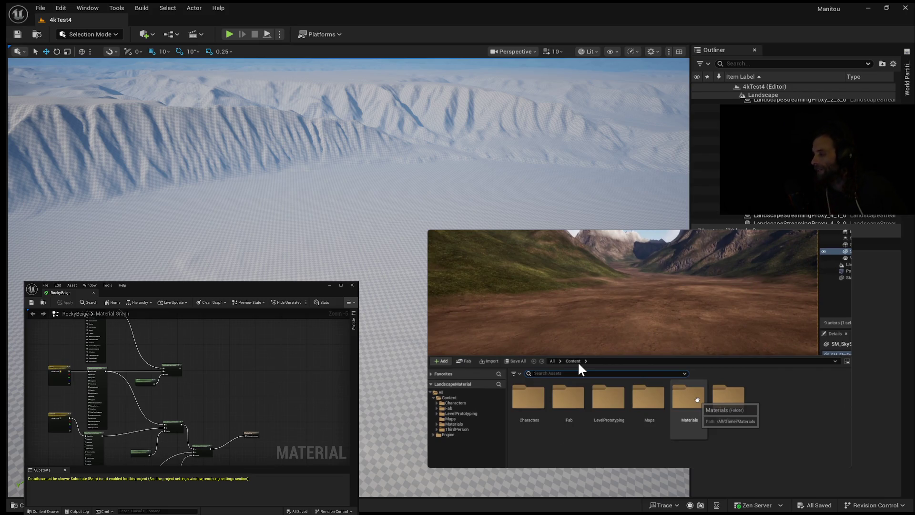
Step: Play the tutorial to the MaterialFunctions folder showing MF_ColorVariation, MF_CreateLayer and MF_SnowMask, then continue
{"action": "mouse_move", "coordinate": [611, 367]}
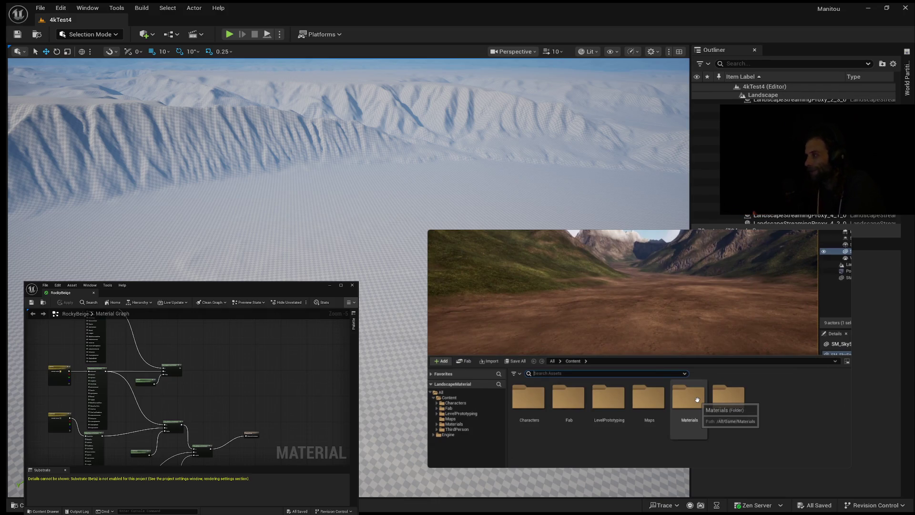
{"action": "mouse_move", "coordinate": [534, 255]}
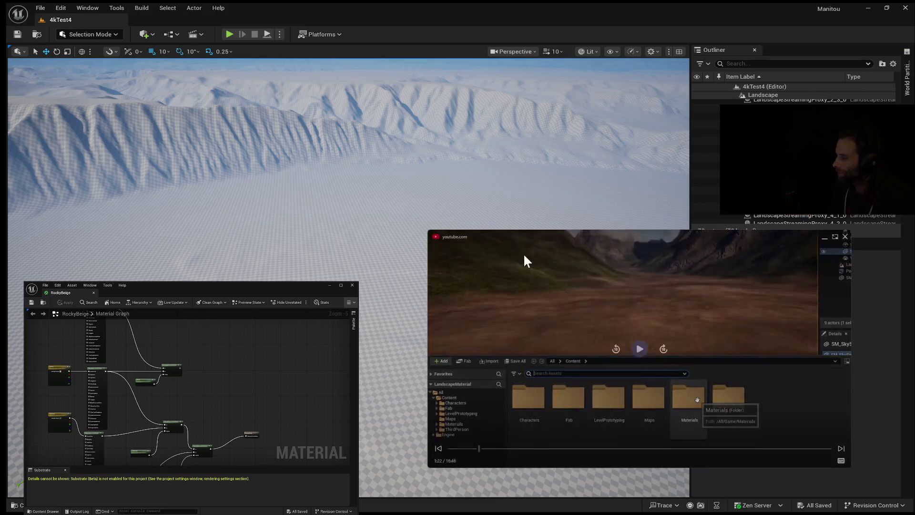
{"action": "left_click", "coordinate": [637, 351]}
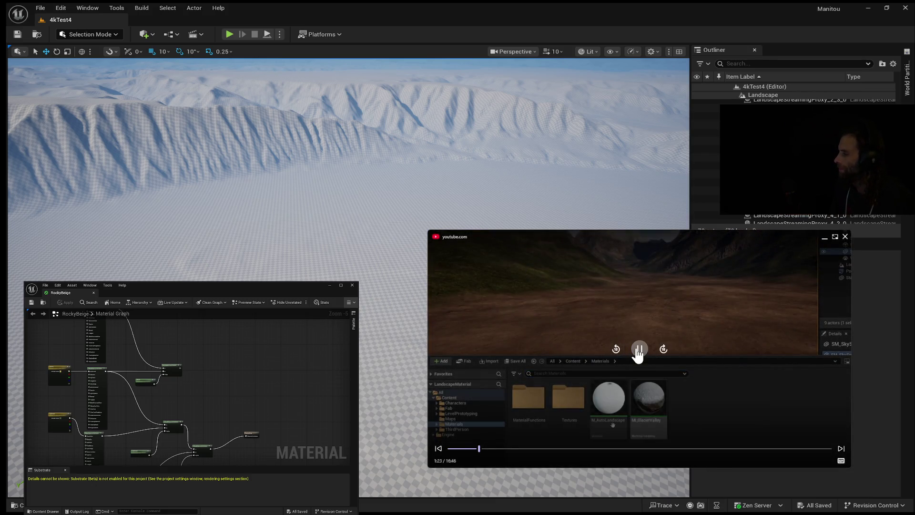
{"action": "left_click", "coordinate": [638, 352]}
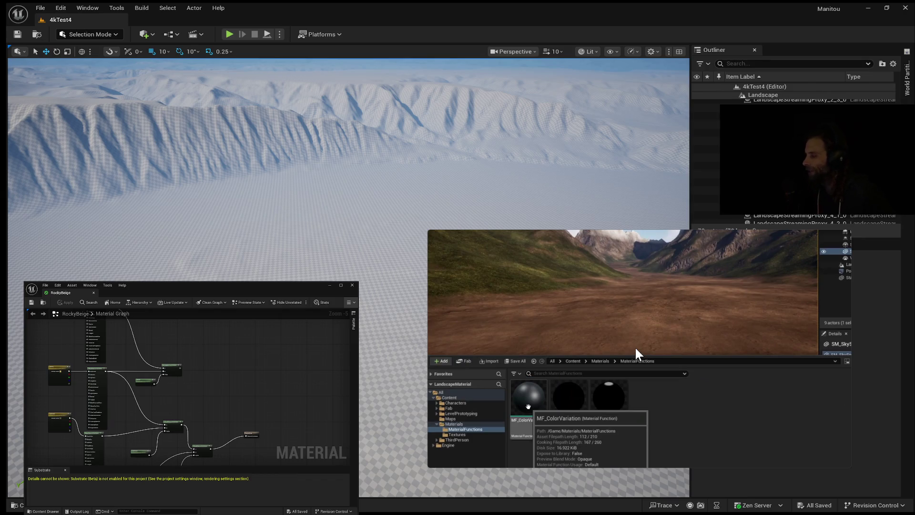
{"action": "mouse_move", "coordinate": [637, 355]}
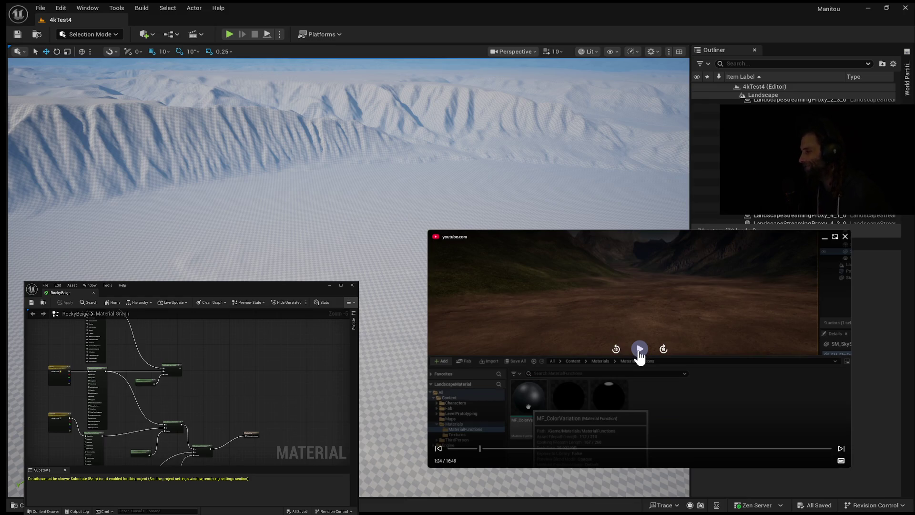
{"action": "left_click", "coordinate": [639, 351]}
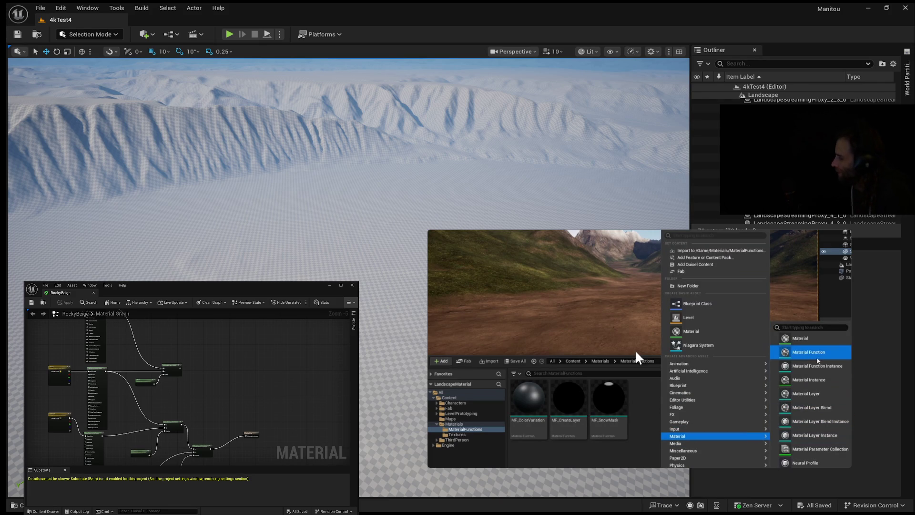
Step: Start naming the new Material Function asset 'MF_TilingVaria' as the tutorial does
{"action": "left_click", "coordinate": [800, 351]}
{"action": "type", "text": "M"}
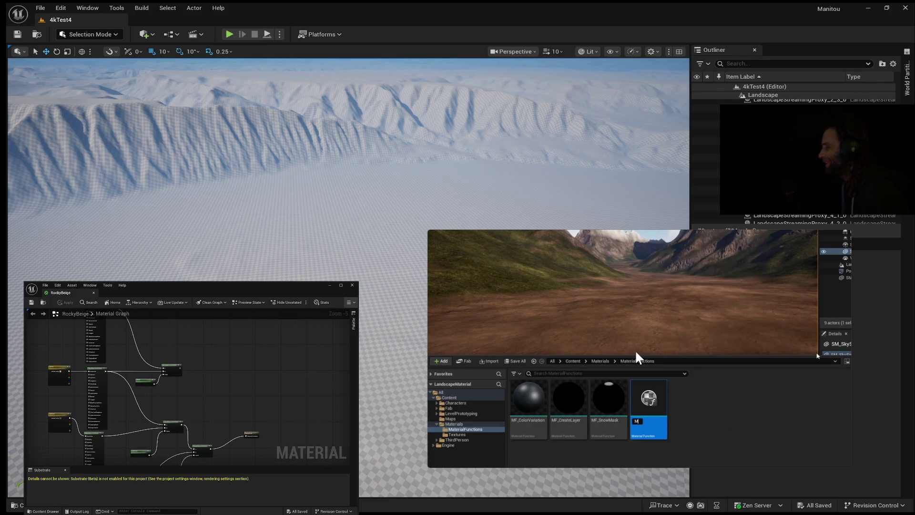
{"action": "type", "text": "F_TilingVaria"}
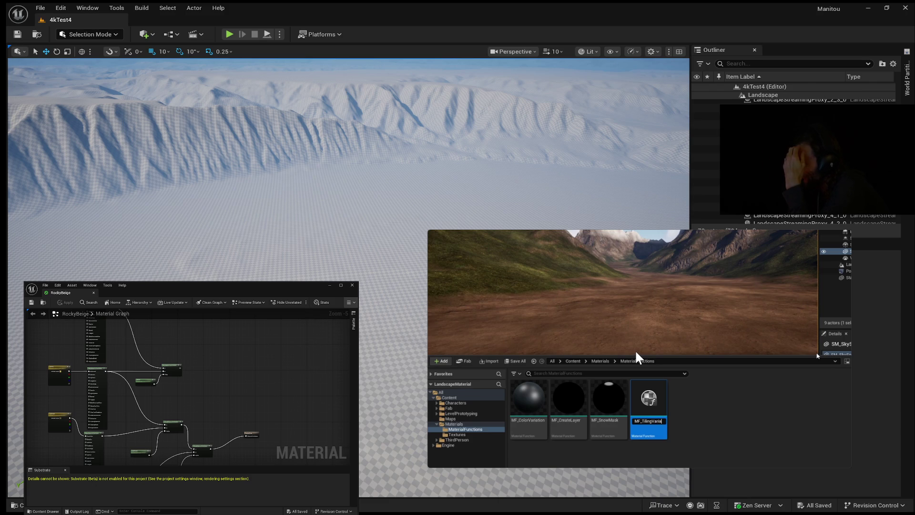
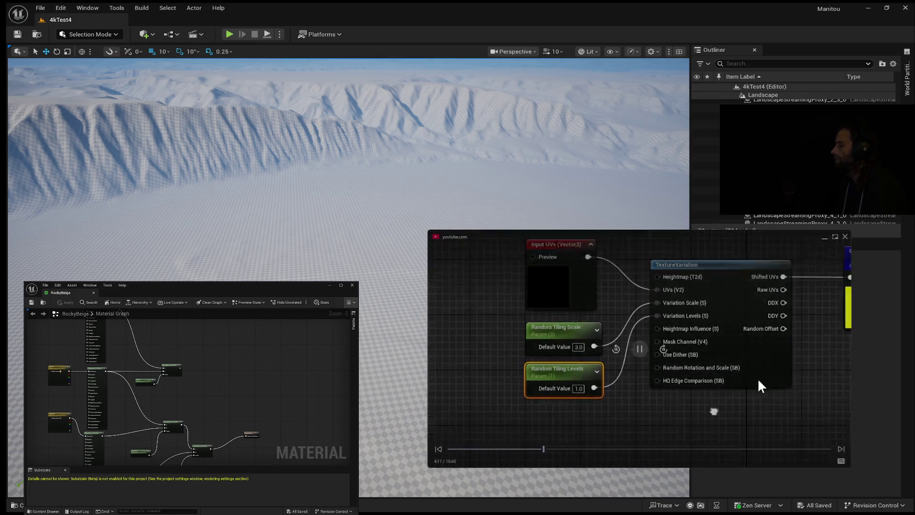
Step: Let the tutorial play until Random Tiling Levels (1.0) feeds TextureVariation beside Random Tiling Scale 3.0
{"action": "mouse_move", "coordinate": [715, 359]}
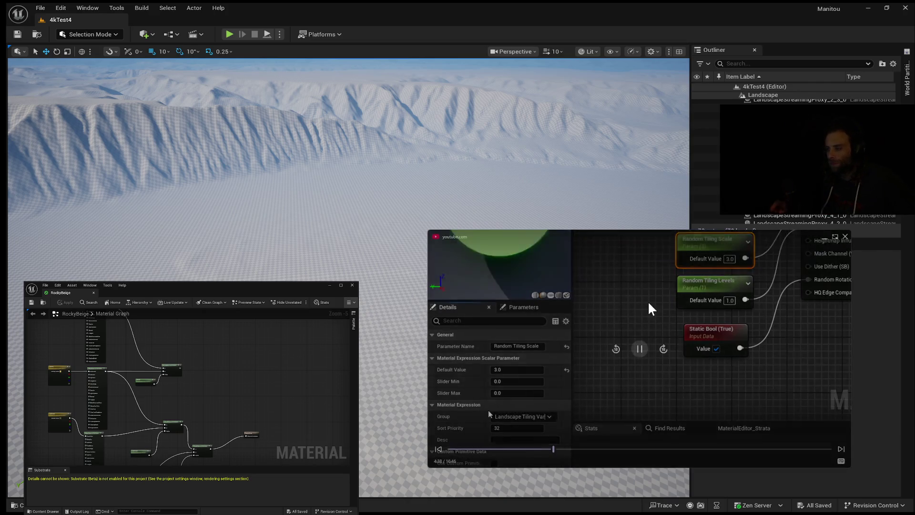
Step: Pause and resume the tutorial, then stop it at 4:38 on the Random Tiling Scale details
{"action": "left_click", "coordinate": [637, 352]}
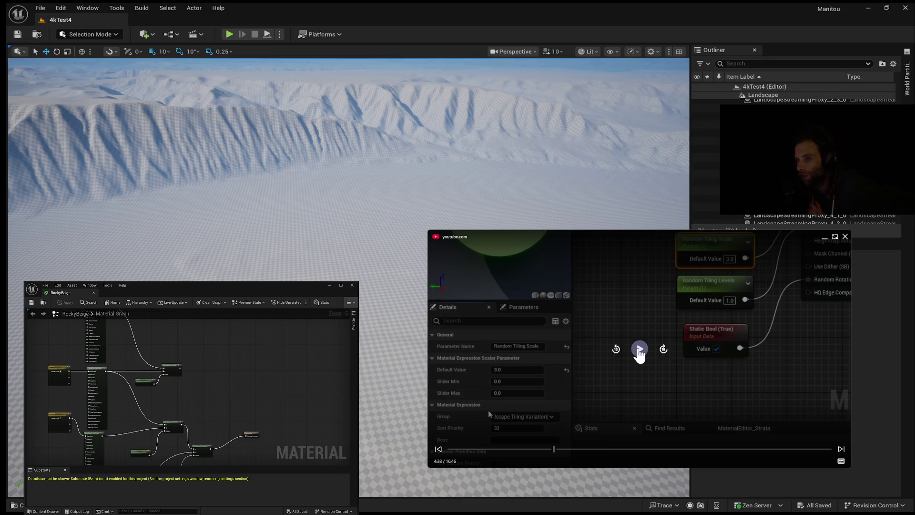
{"action": "left_click", "coordinate": [639, 350]}
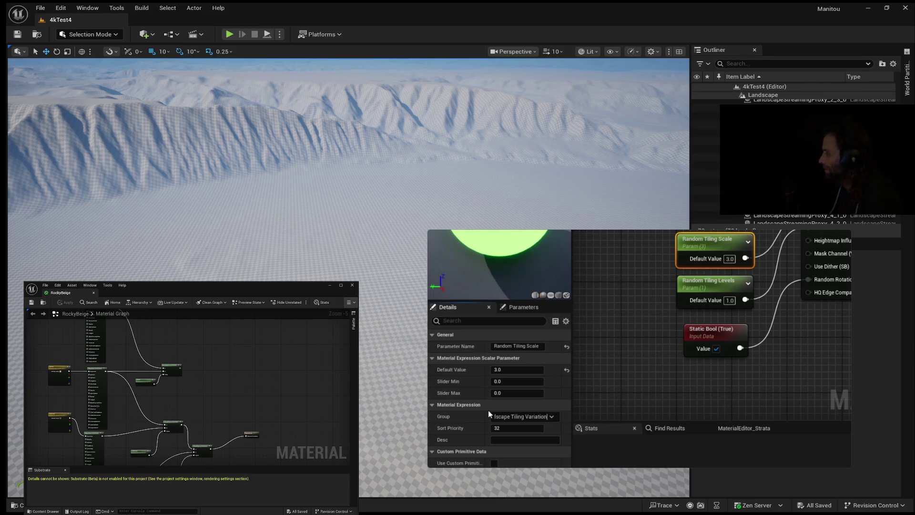
{"action": "key", "text": "space"}
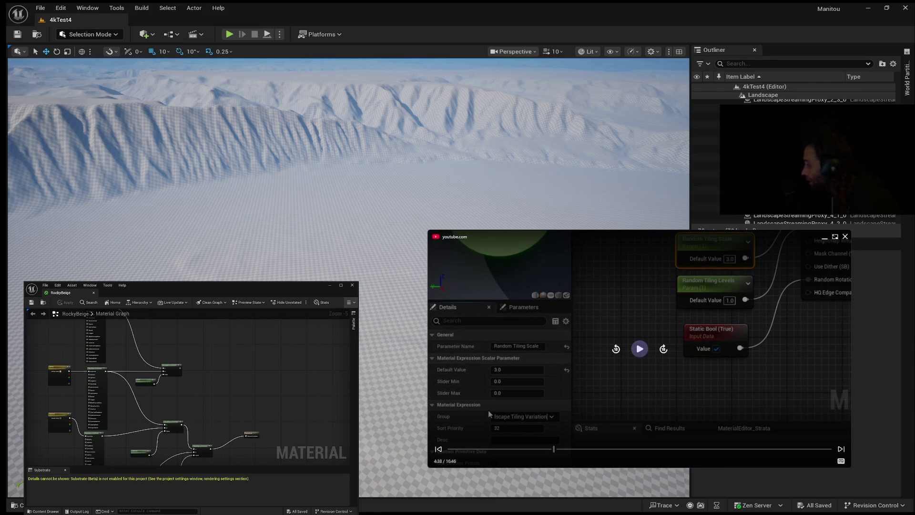
Step: Resume the tutorial from 4:38 so it plays on to the grouped UV and texture-sample nodes
{"action": "left_click", "coordinate": [639, 353]}
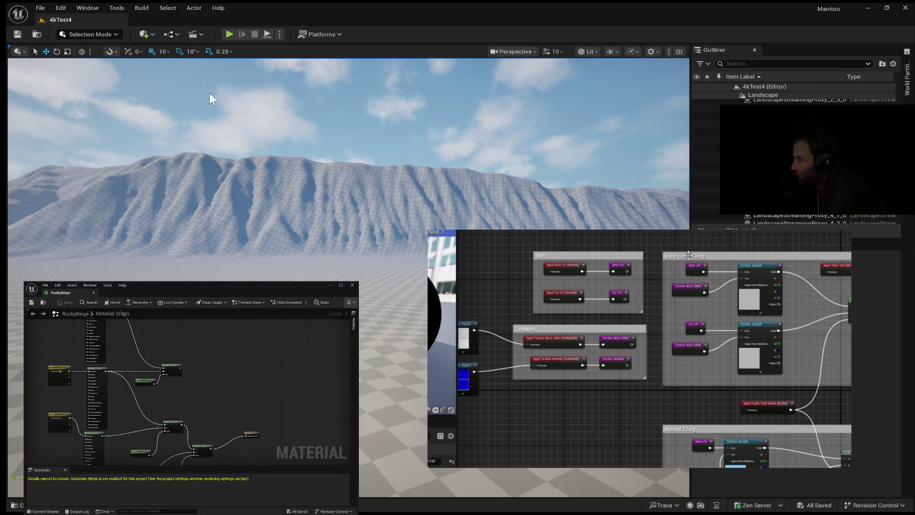
Step: Keep the tutorial playing past 6:32 until its brown-dirt landscape level appears
{"action": "mouse_move", "coordinate": [685, 395]}
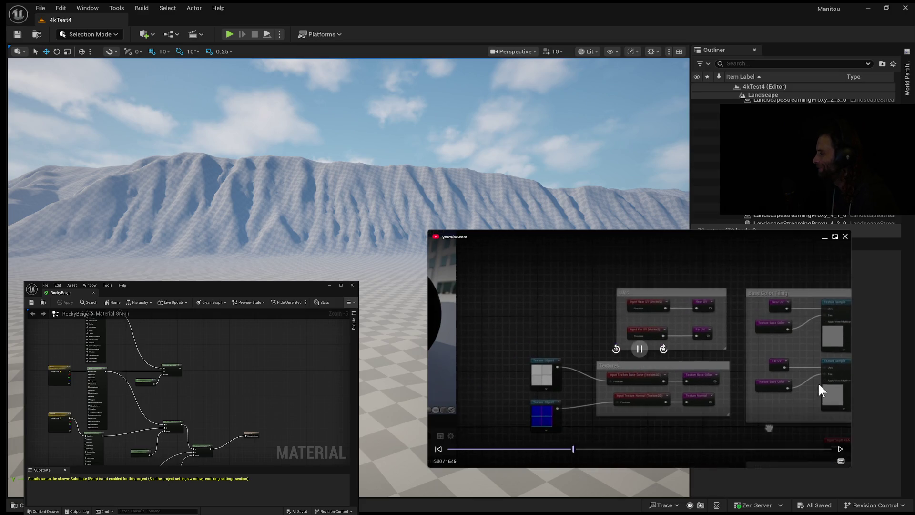
{"action": "mouse_move", "coordinate": [816, 384]}
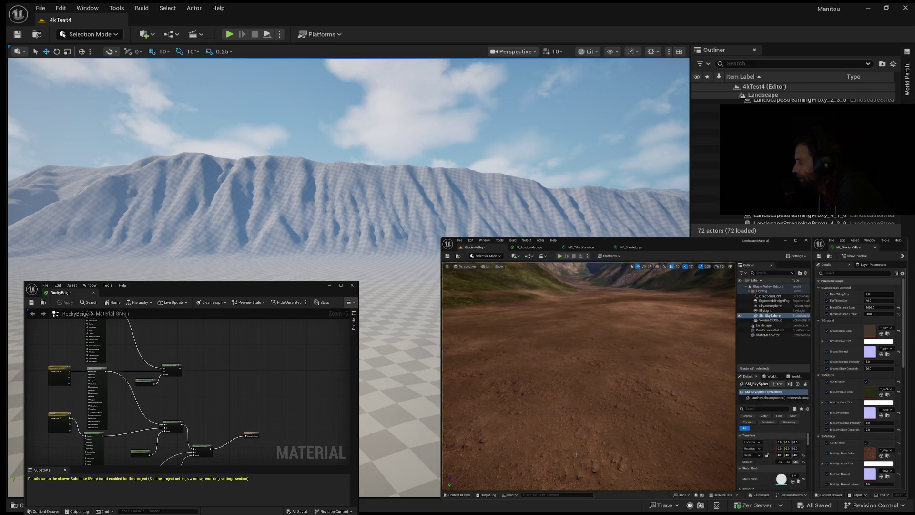
Step: Pause the tutorial on the brown dirt terrain with its ground and layer colour parameters
{"action": "left_click", "coordinate": [673, 368]}
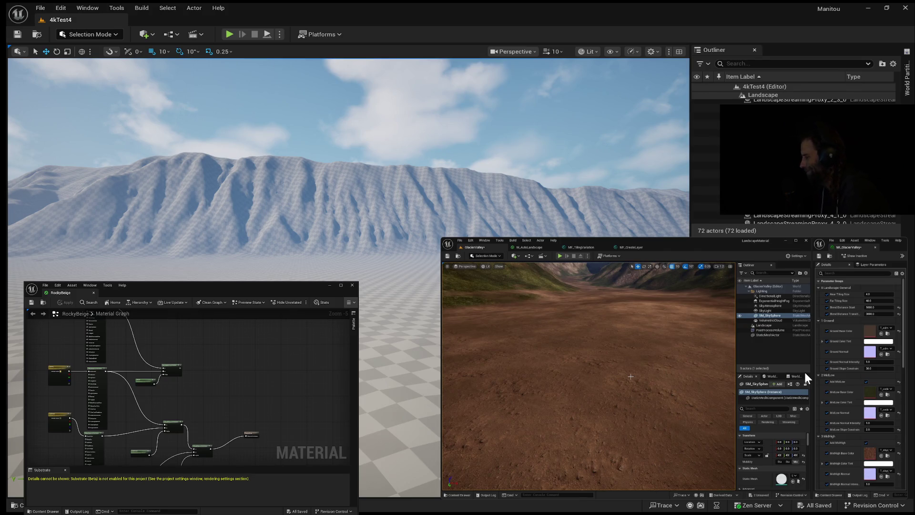
Step: Resume the tutorial until the pale cracked-tile ground shows its random tiling adjustments
{"action": "key", "text": "space"}
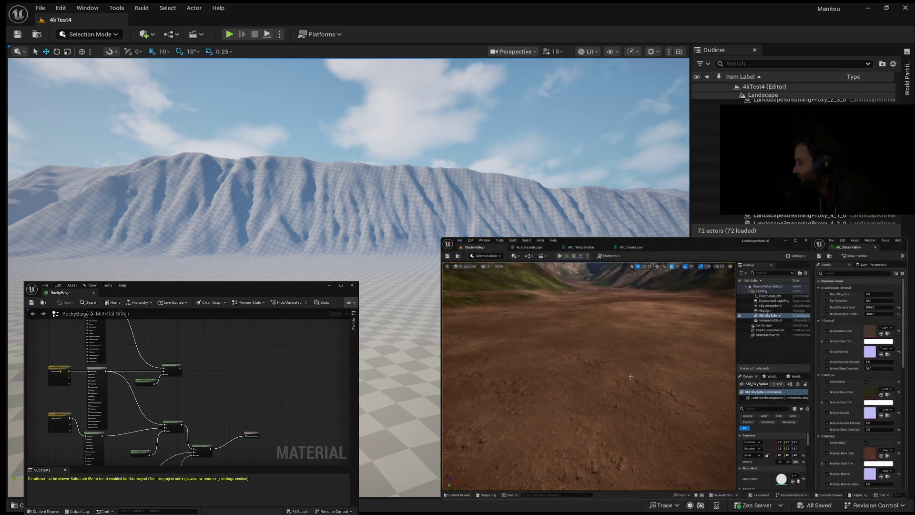
{"action": "mouse_move", "coordinate": [619, 368]}
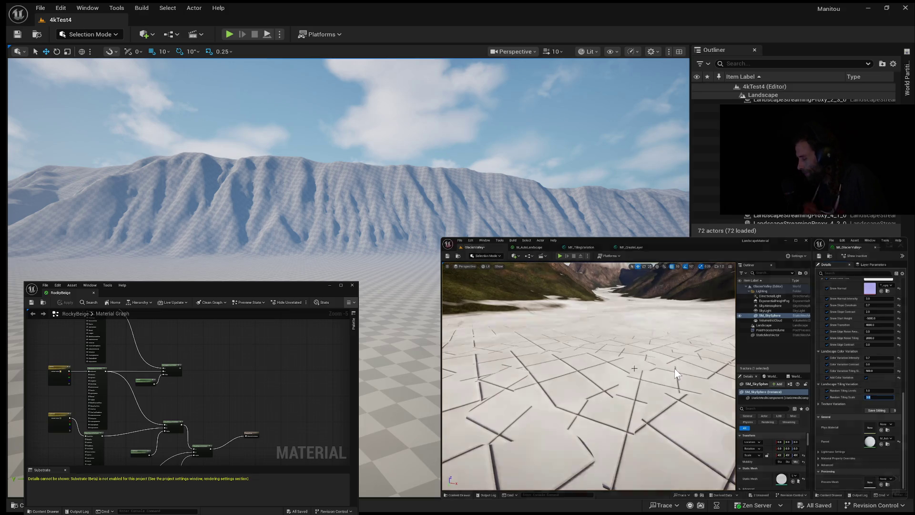
{"action": "left_click", "coordinate": [677, 367]}
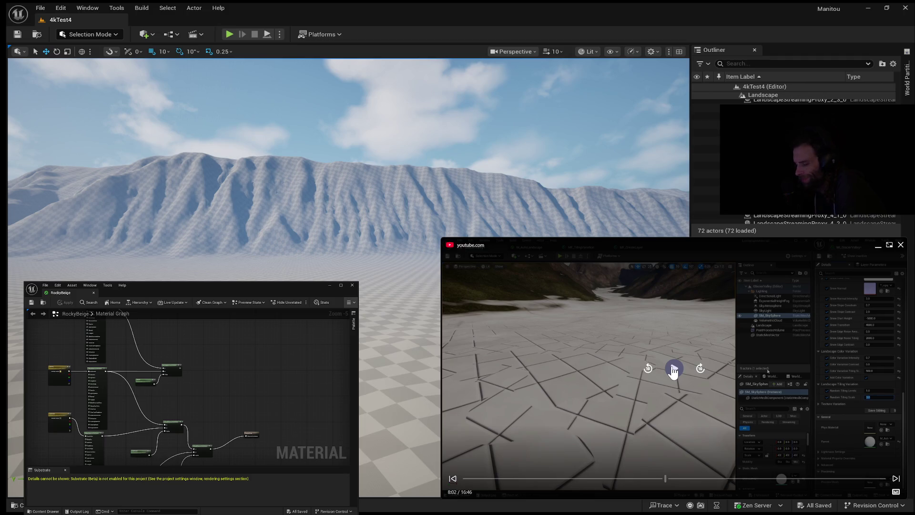
{"action": "left_click", "coordinate": [674, 369]}
{"action": "left_click", "coordinate": [674, 369]}
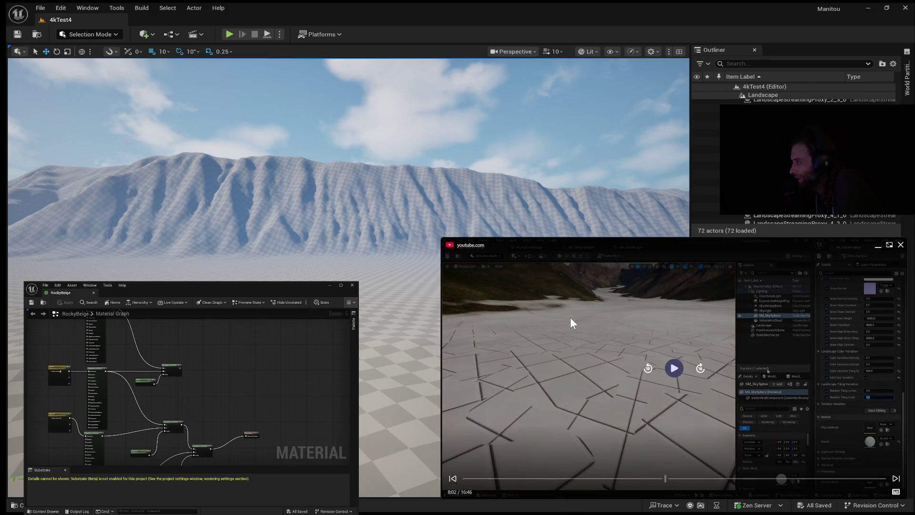
Step: Resume the tutorial so it plays through adding the Vector 3 Function Input in the UVs group
{"action": "left_click", "coordinate": [675, 368]}
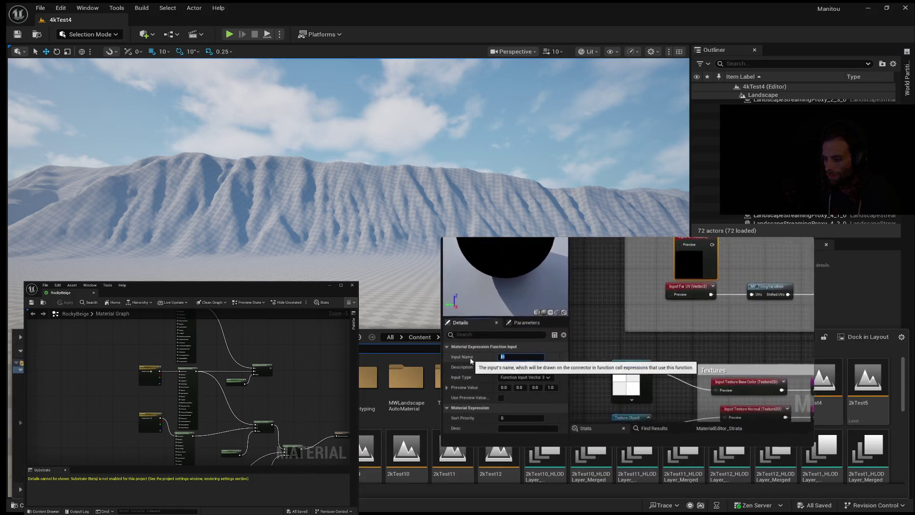
{"action": "scroll", "coordinate": [555, 457], "scroll_direction": "up", "scroll_amount": 10}
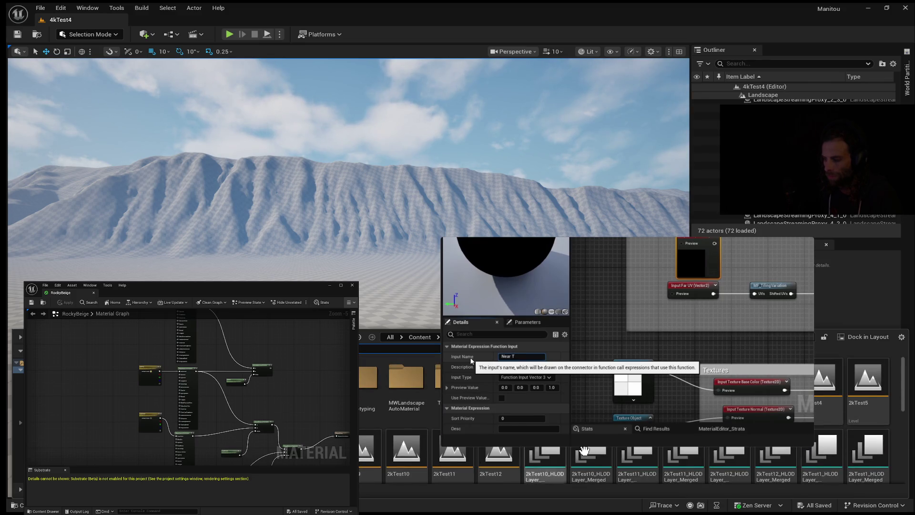
{"action": "scroll", "coordinate": [834, 466], "scroll_direction": "down", "scroll_amount": 10}
{"action": "scroll", "coordinate": [834, 465], "scroll_direction": "down", "scroll_amount": 2}
{"action": "left_click", "coordinate": [285, 432]}
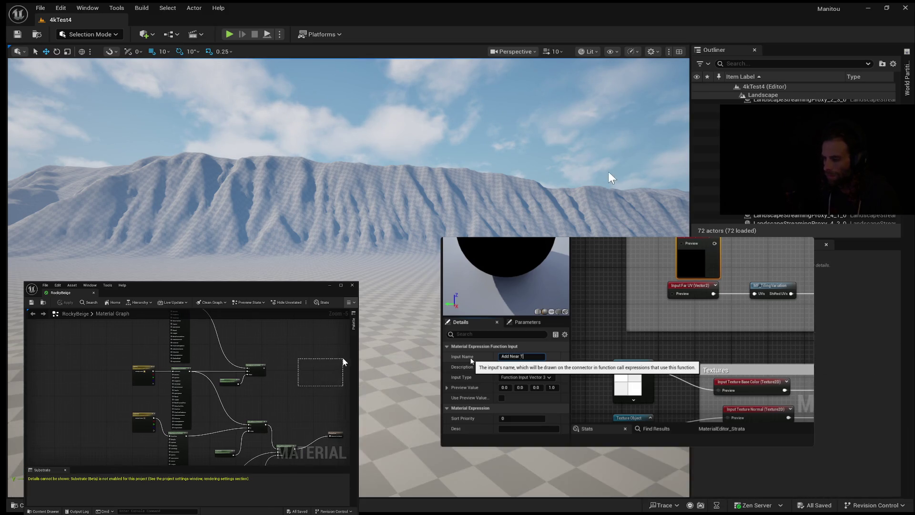
{"action": "left_click", "coordinate": [15, 505]}
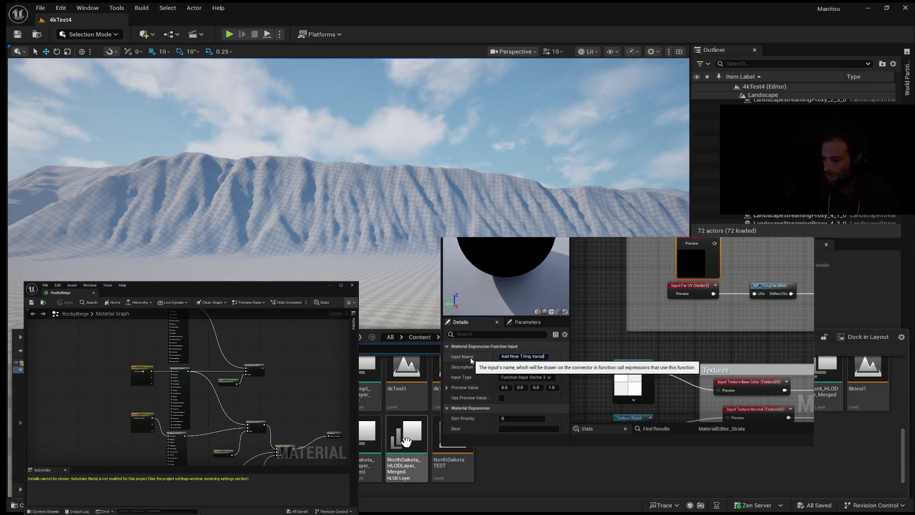
{"action": "scroll", "coordinate": [541, 464], "scroll_direction": "up", "scroll_amount": 3}
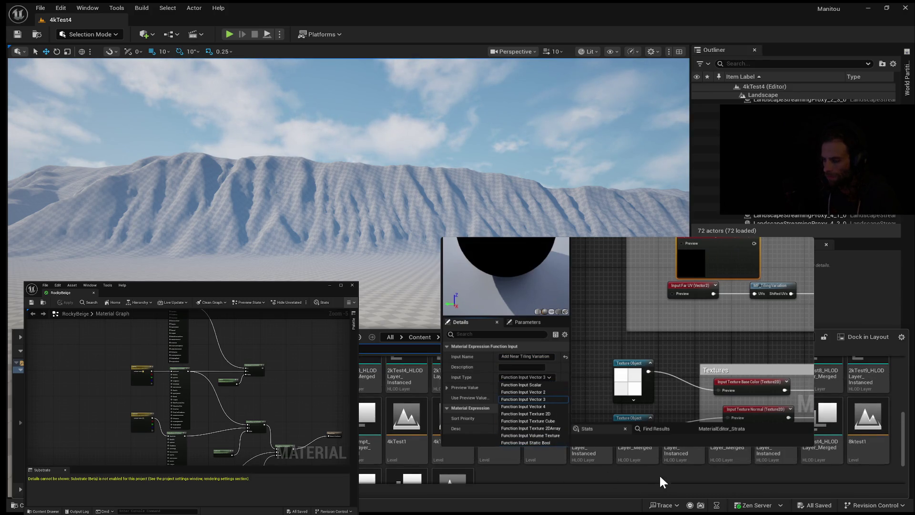
{"action": "scroll", "coordinate": [841, 465], "scroll_direction": "up", "scroll_amount": 5}
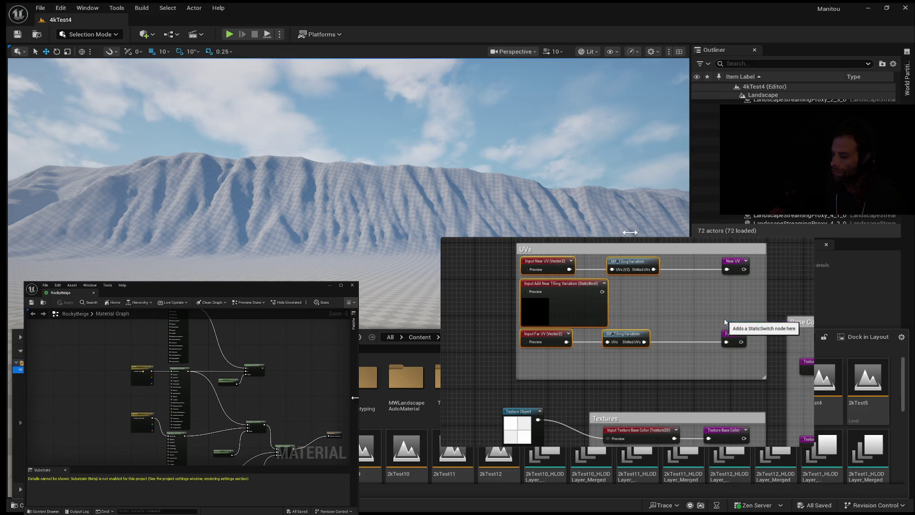
Step: Scroll the Content Browser folder tree and open a lower folder showing MetaHuman_Conform_Topology
{"action": "scroll", "coordinate": [866, 410], "scroll_direction": "down", "scroll_amount": 1}
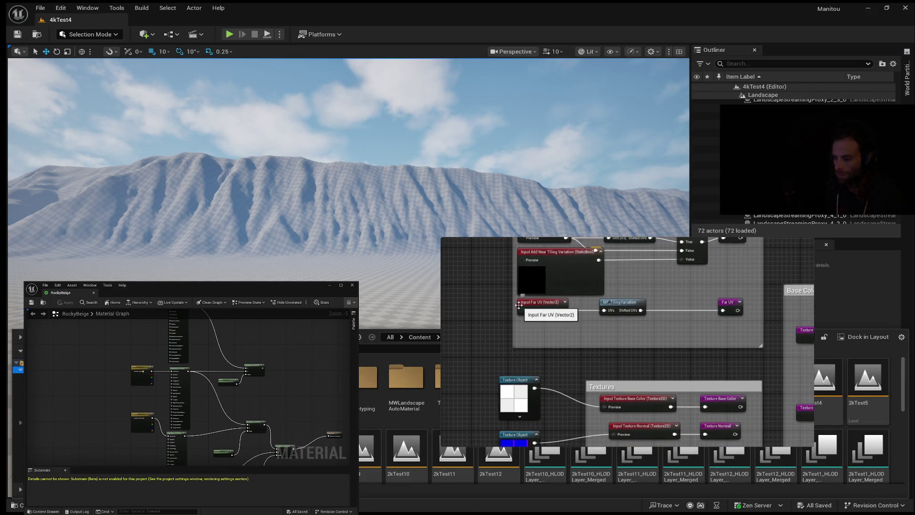
{"action": "scroll", "coordinate": [629, 414], "scroll_direction": "down", "scroll_amount": 5}
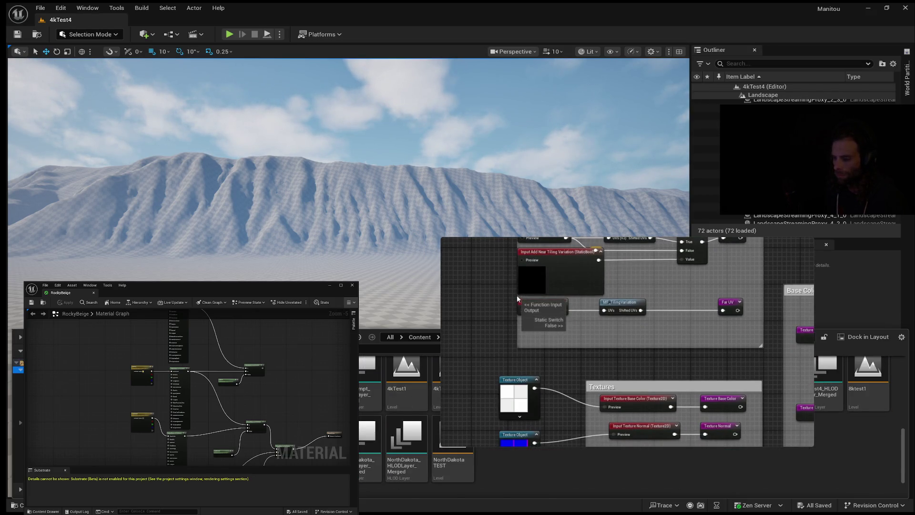
{"action": "left_click", "coordinate": [18, 383]}
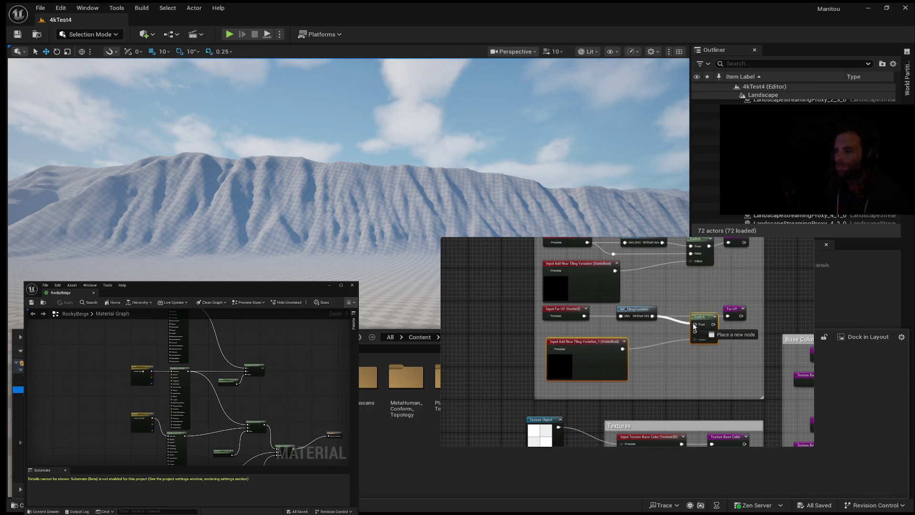
Step: Pause the tutorial briefly, then resume it to the MF_CreateLayer Add Near/Far Tiling Variation pins
{"action": "mouse_move", "coordinate": [705, 307]}
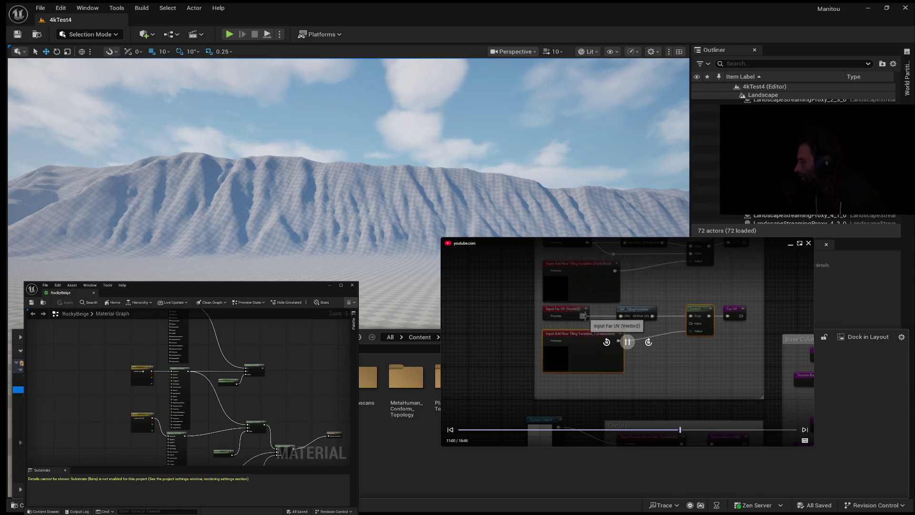
{"action": "left_click", "coordinate": [624, 342]}
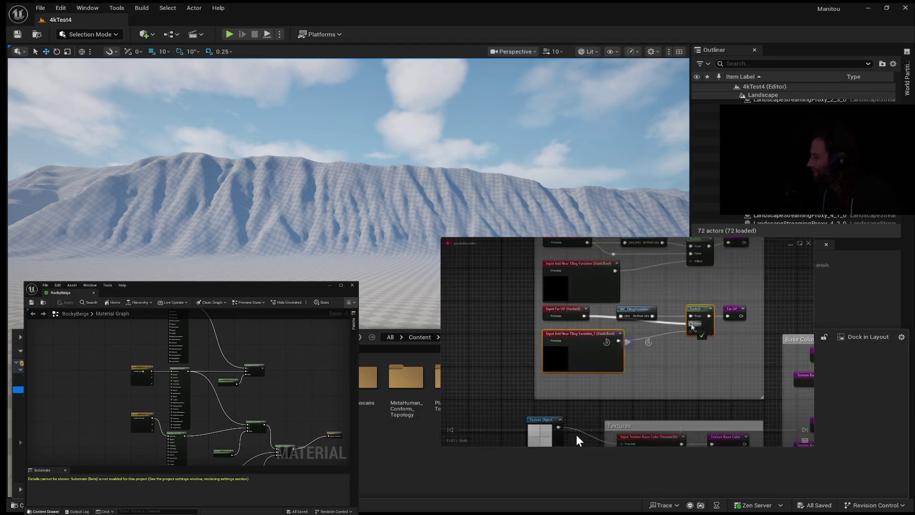
{"action": "mouse_move", "coordinate": [642, 245]}
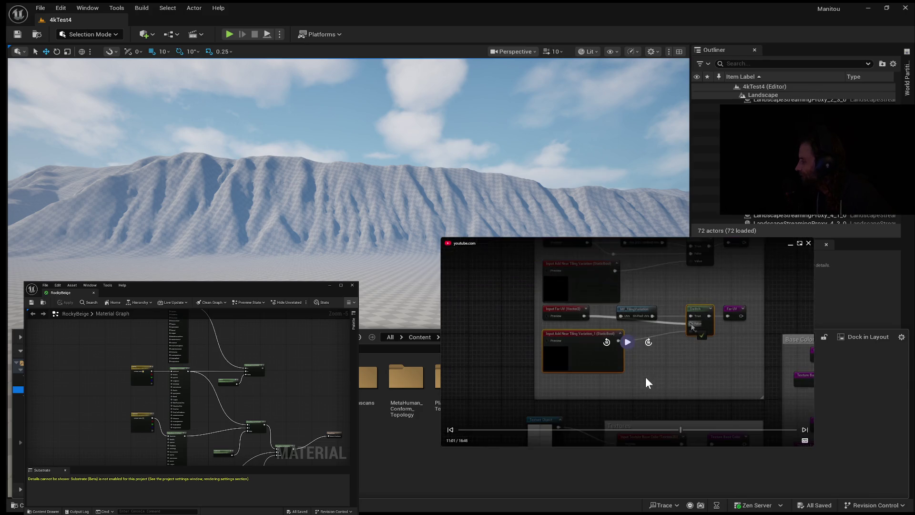
{"action": "left_click", "coordinate": [628, 342]}
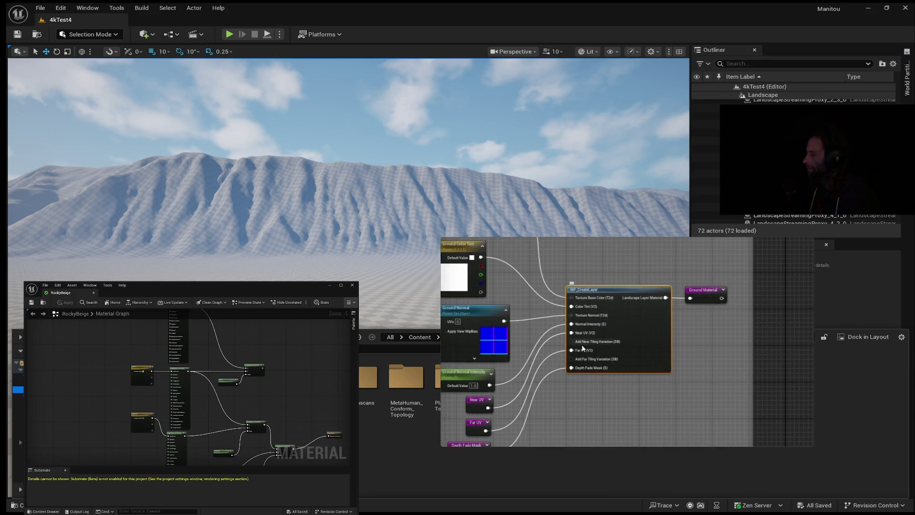
{"action": "mouse_move", "coordinate": [810, 441]}
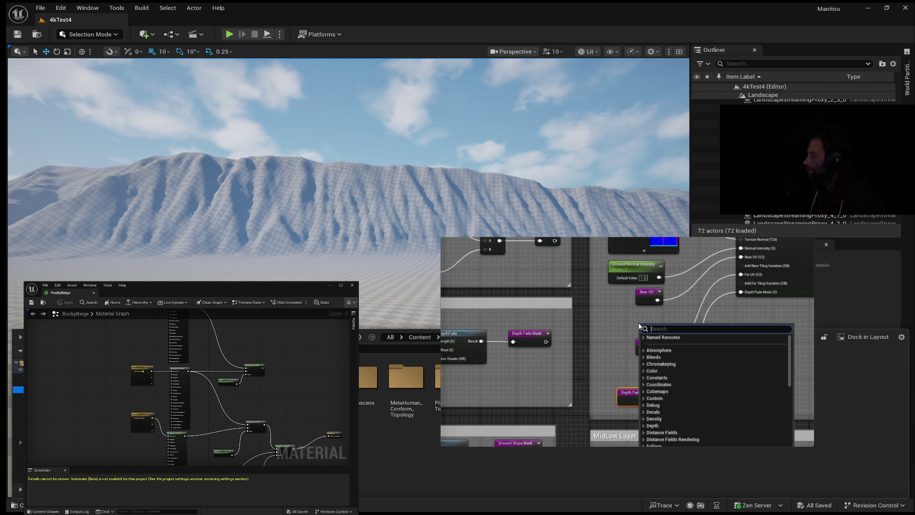
{"action": "mouse_move", "coordinate": [557, 313]}
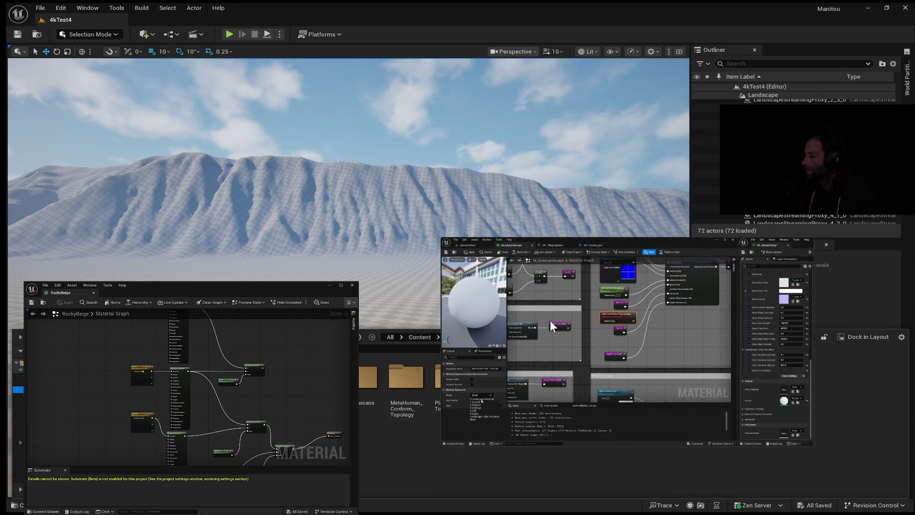
{"action": "mouse_move", "coordinate": [445, 405]}
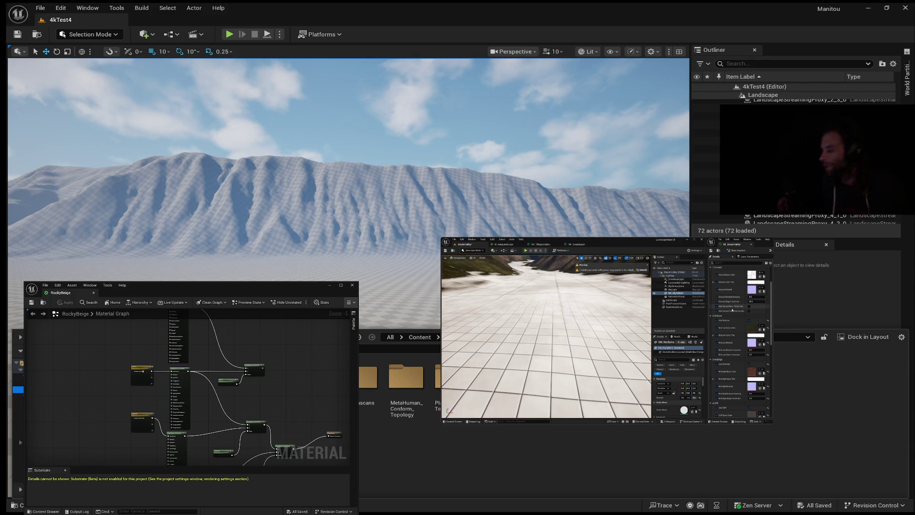
{"action": "mouse_move", "coordinate": [699, 325]}
{"action": "left_click", "coordinate": [612, 334]}
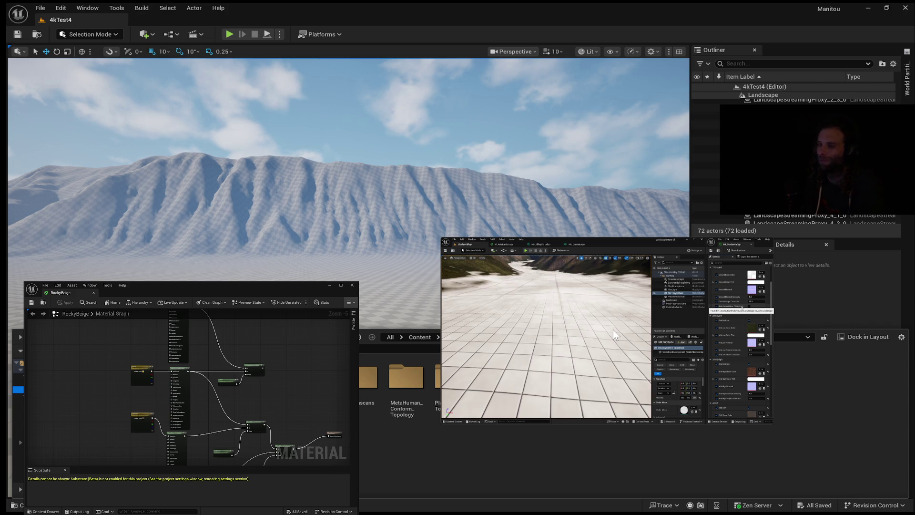
{"action": "left_click", "coordinate": [606, 332]}
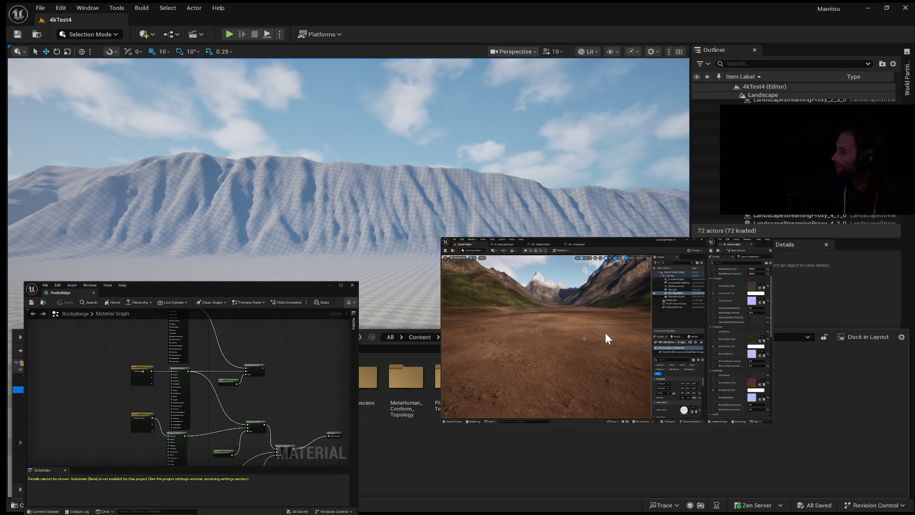
Step: Stop the tutorial at 16:41 of 16:46 on the brown dirt valley
{"action": "mouse_move", "coordinate": [552, 345]}
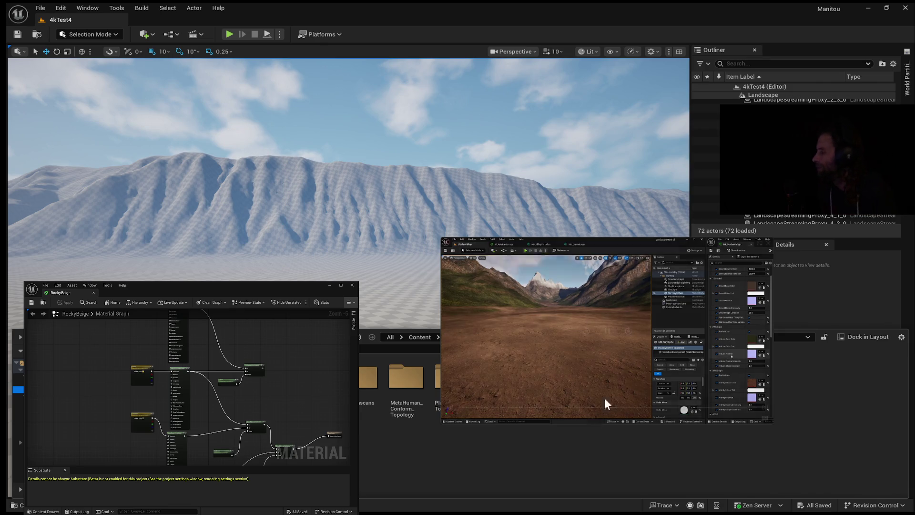
{"action": "mouse_move", "coordinate": [624, 369]}
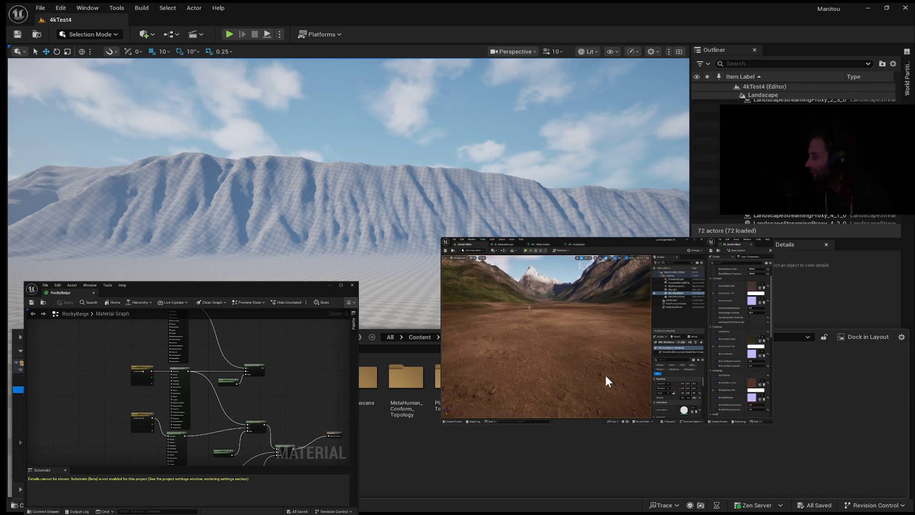
{"action": "mouse_move", "coordinate": [613, 344]}
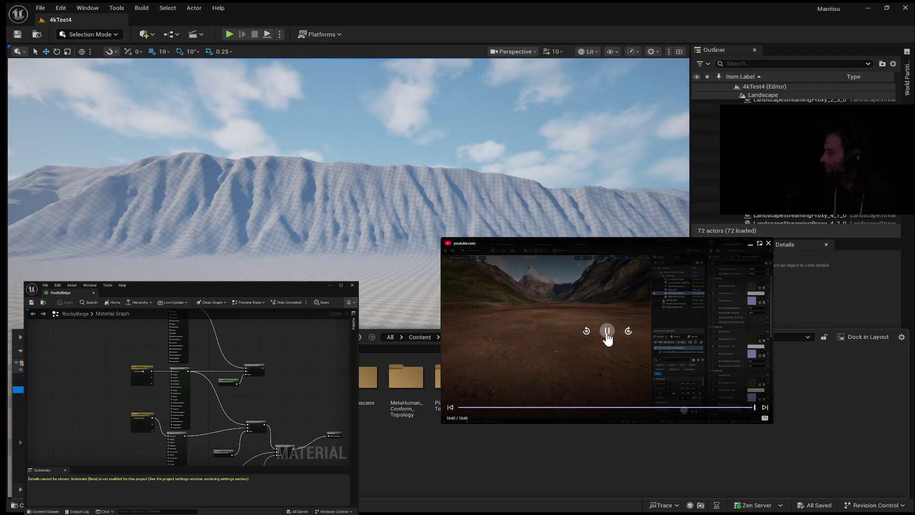
{"action": "left_click", "coordinate": [606, 333]}
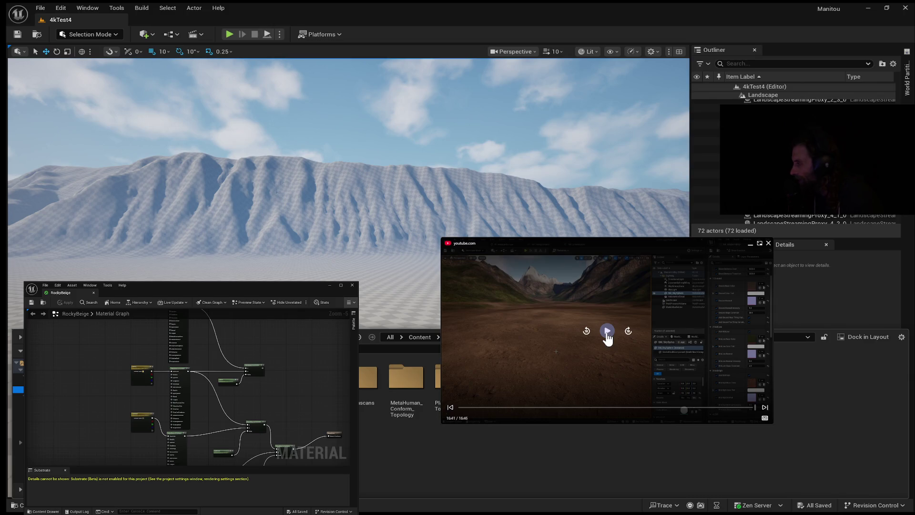